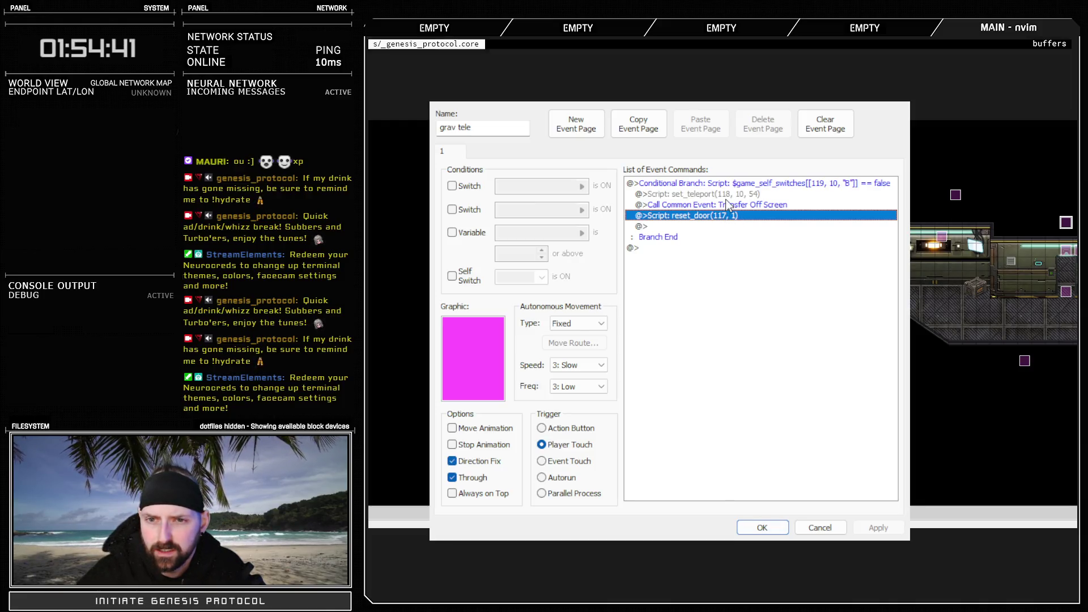
# Delete the Script: reset_door(117, 1) line from the grav tele event's branch and confirm the event
pyautogui.click(754, 187)
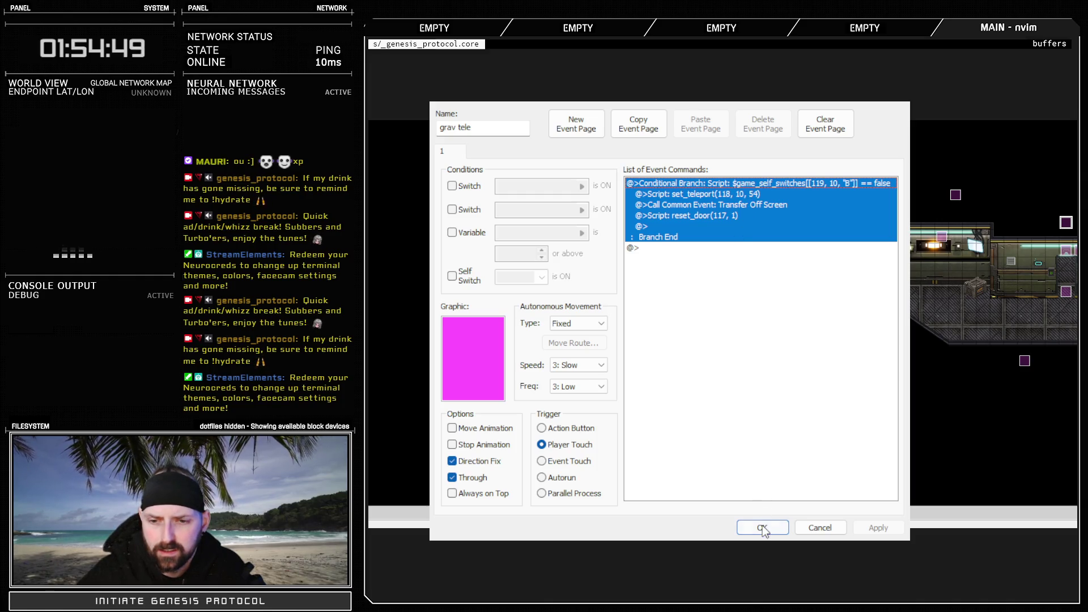
pyautogui.click(711, 214)
pyautogui.press('Delete')
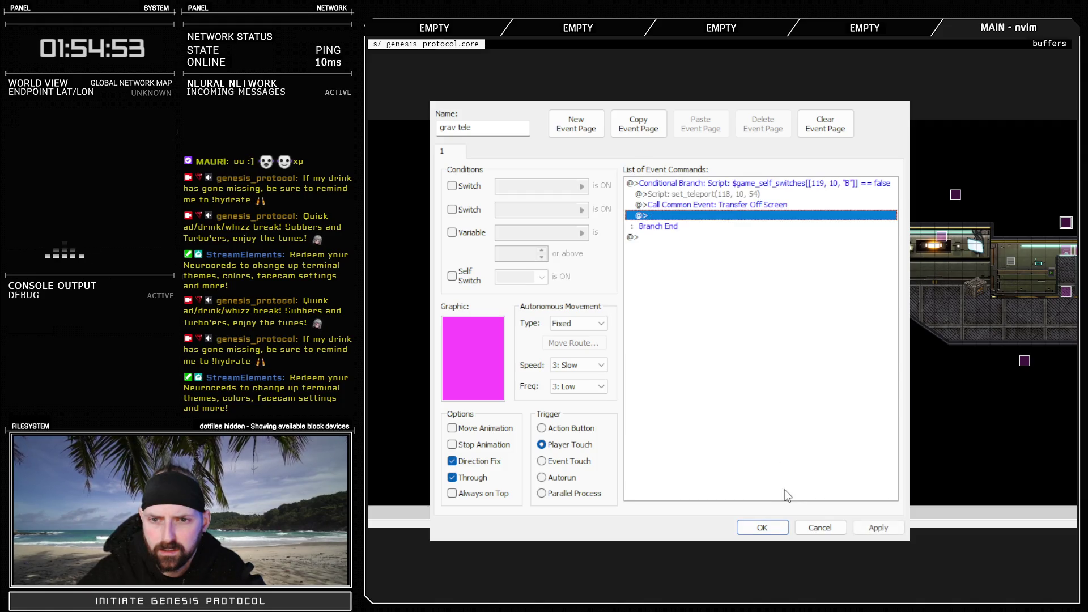
pyautogui.click(762, 527)
# Save the project, playtest from the Auto save slot, and walk the player up through the doorway
pyautogui.hotkey('ctrl', 'r')
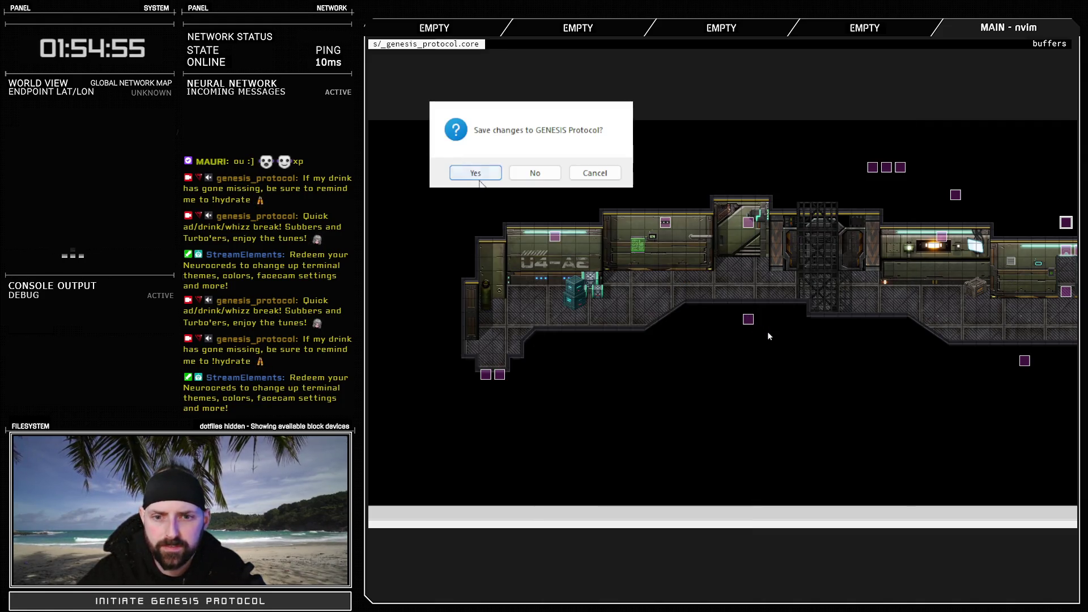
pyautogui.press('Return')
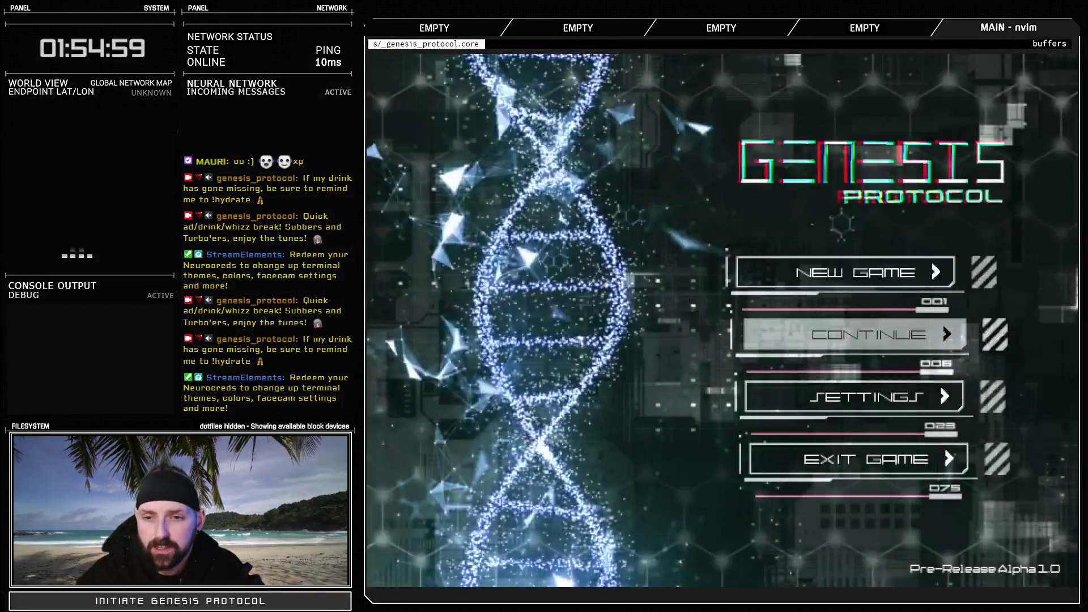
pyautogui.press('Return')
pyautogui.press('Return')
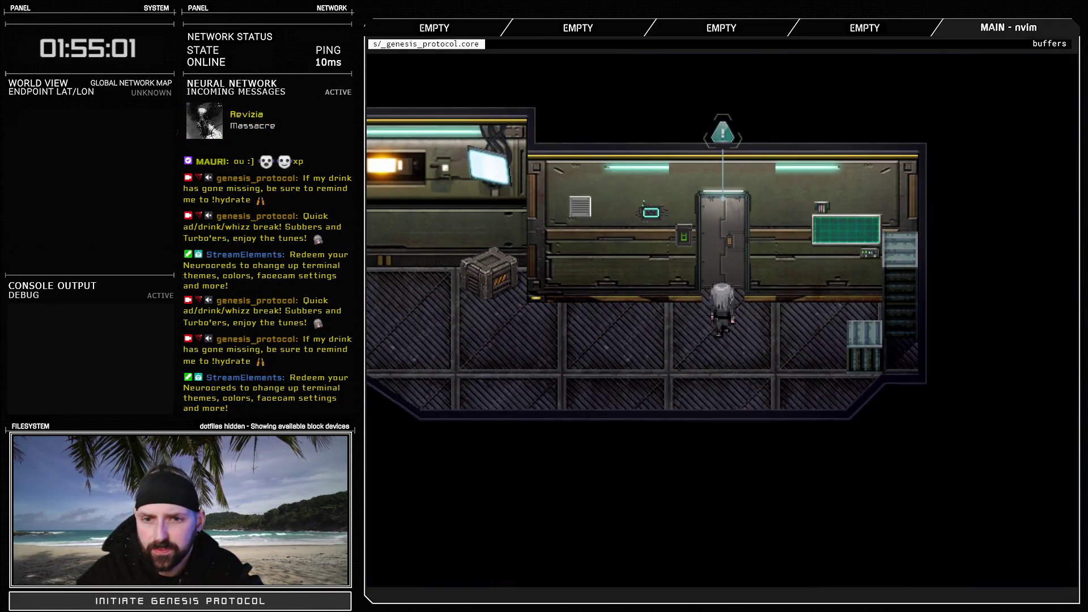
pyautogui.press('Return')
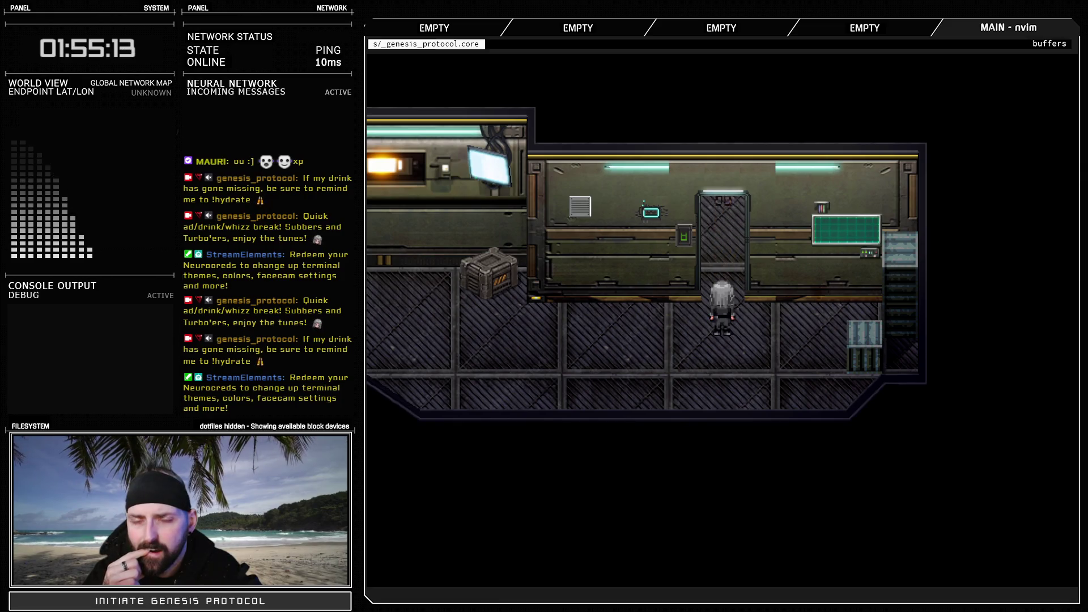
pyautogui.press('Up')
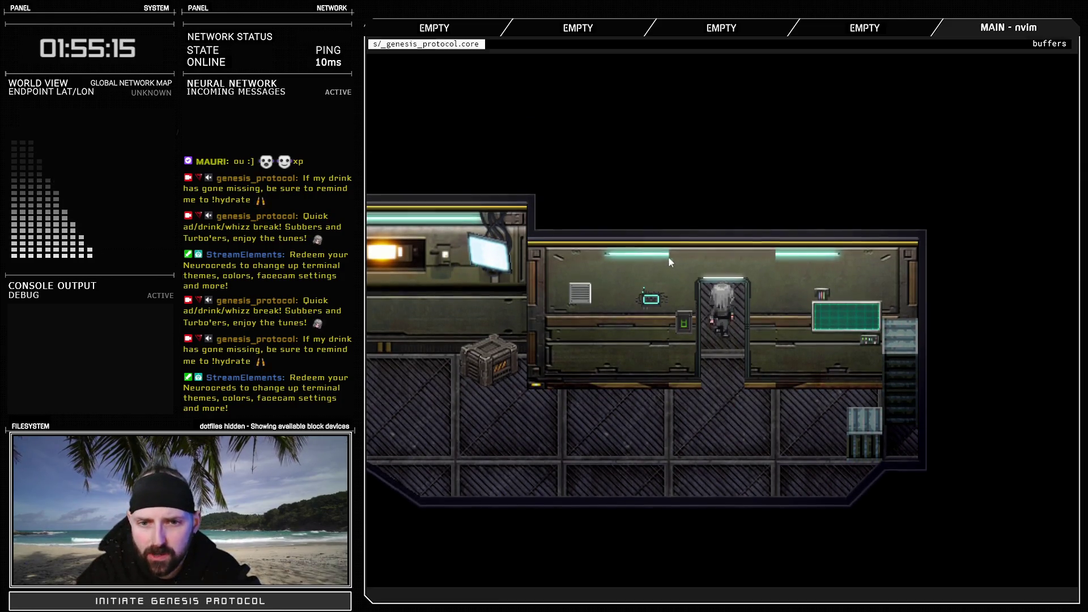
pyautogui.press('Up')
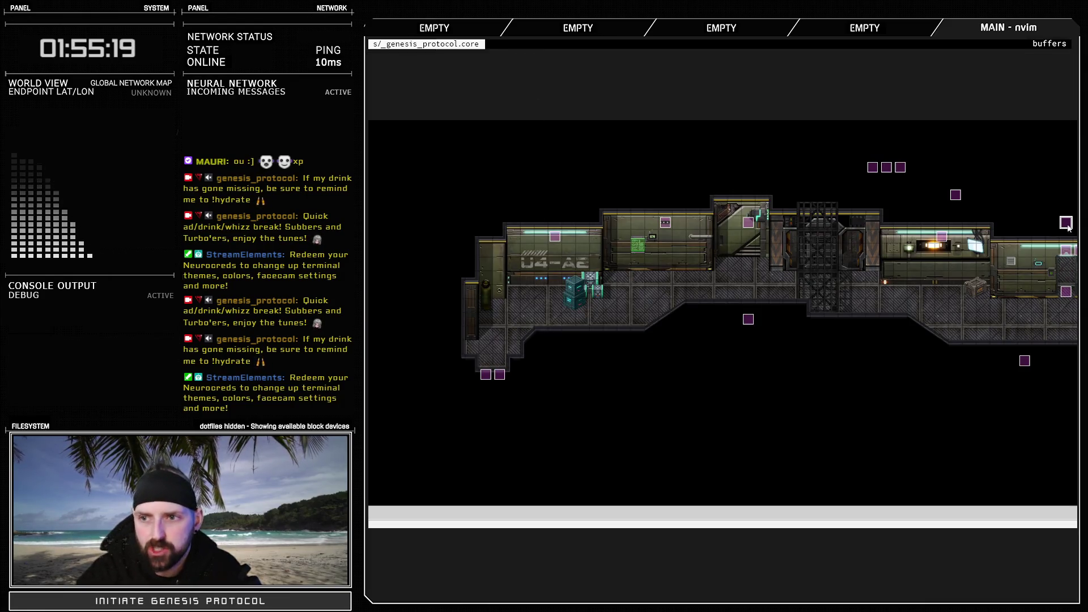
# Paste Script: reset_door(117, 1) back into the empty branch row of the grav tele event and close it
pyautogui.doubleClick(941, 236)
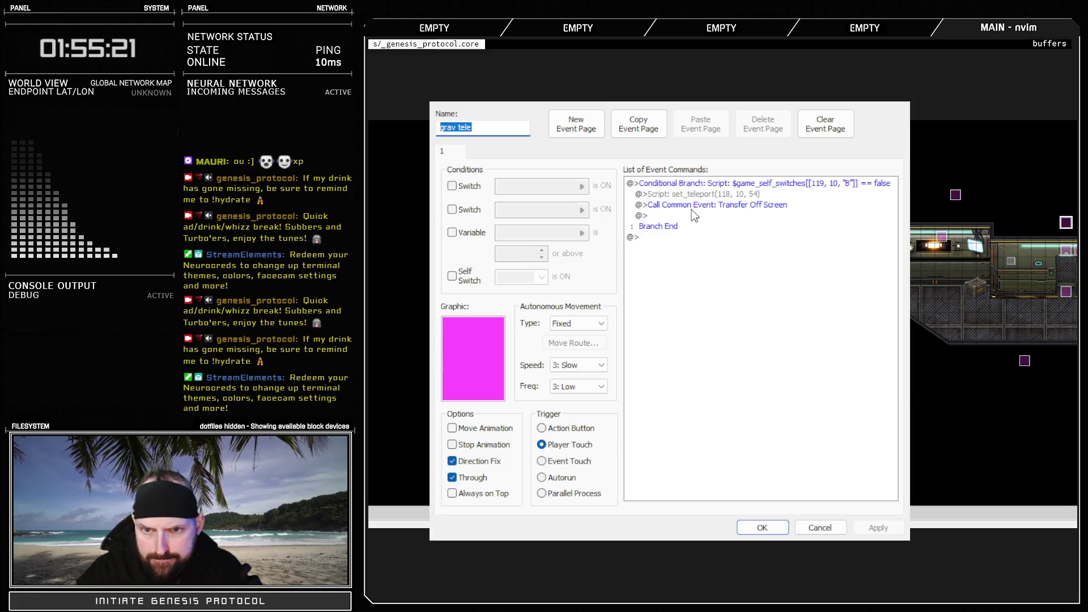
pyautogui.click(684, 216)
pyautogui.hotkey('ctrl', 'v')
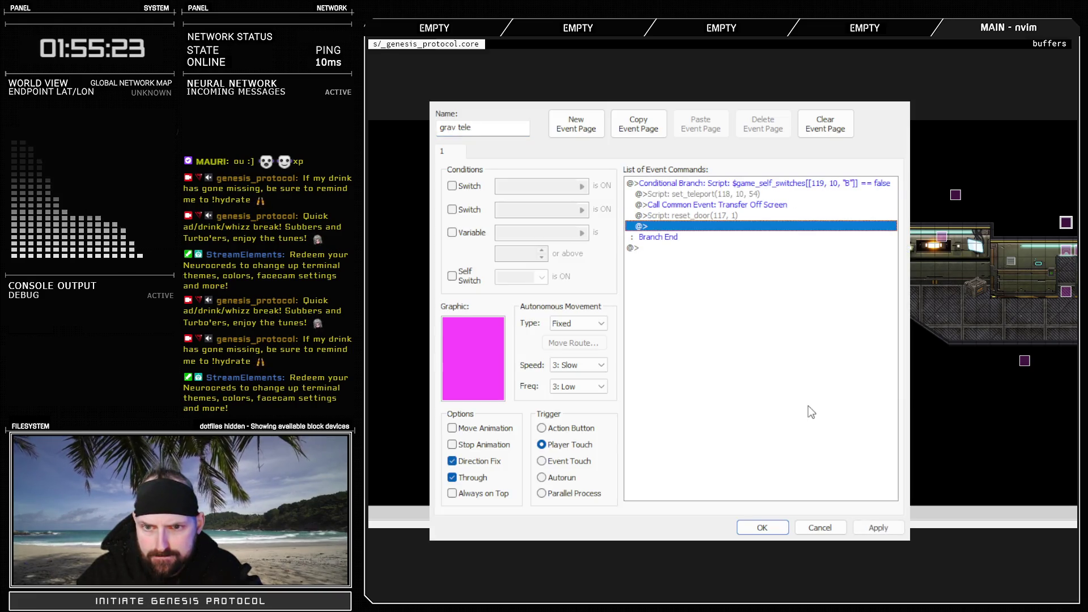
pyautogui.click(822, 528)
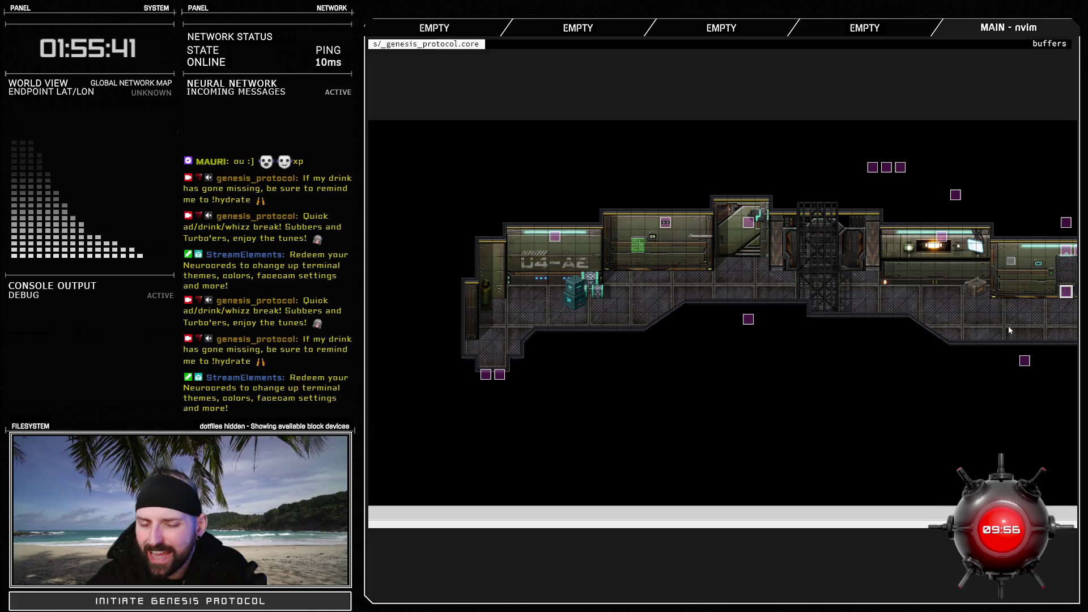
pyautogui.doubleClick(748, 319)
pyautogui.click(471, 152)
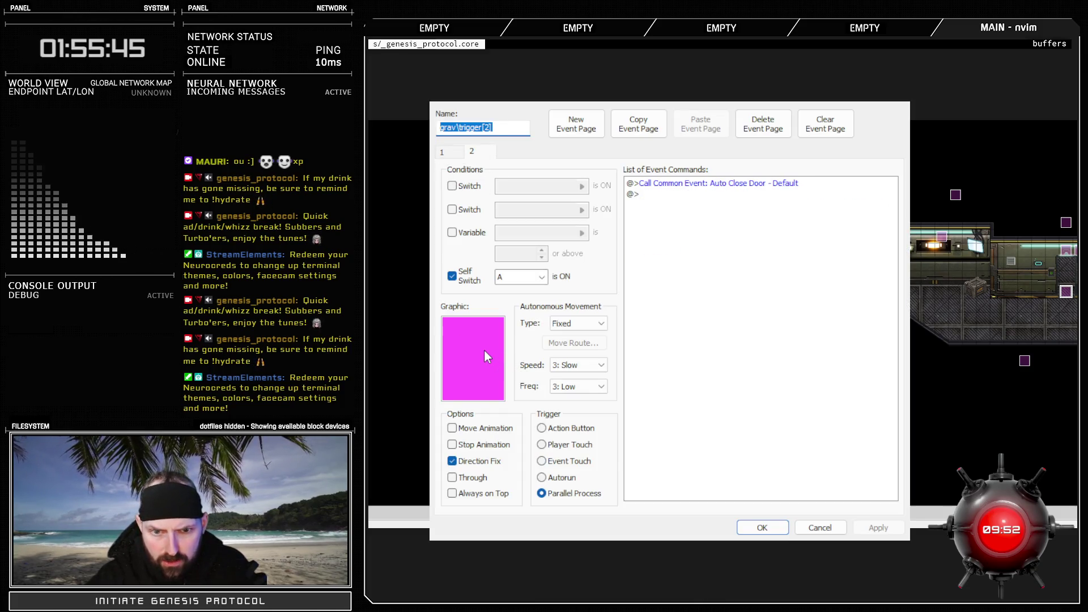
pyautogui.click(453, 158)
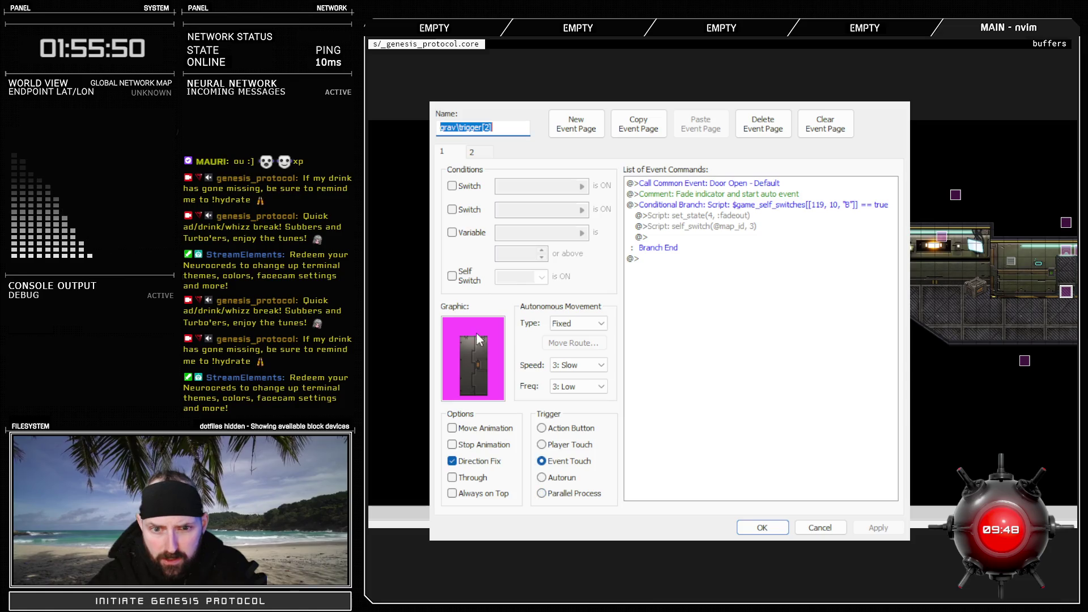
pyautogui.click(829, 532)
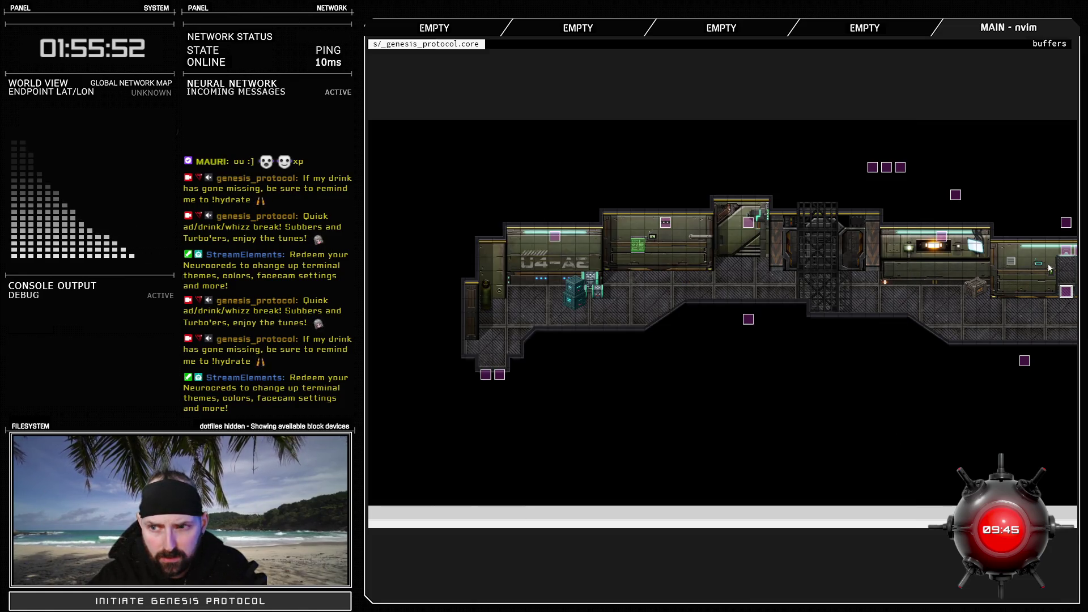
pyautogui.click(1068, 225)
pyautogui.doubleClick(1065, 222)
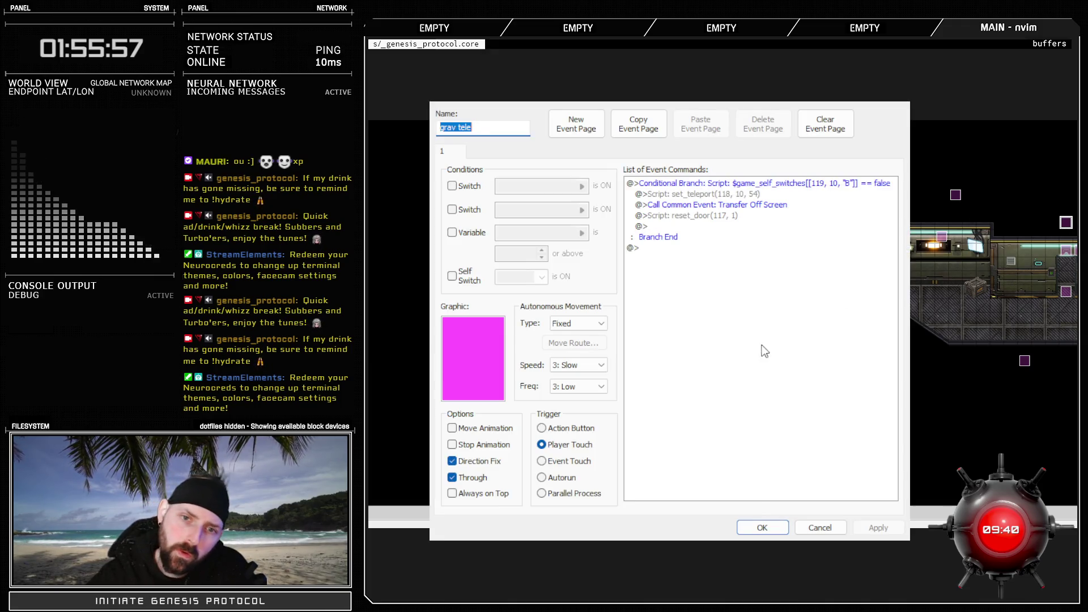
pyautogui.click(816, 528)
pyautogui.click(957, 195)
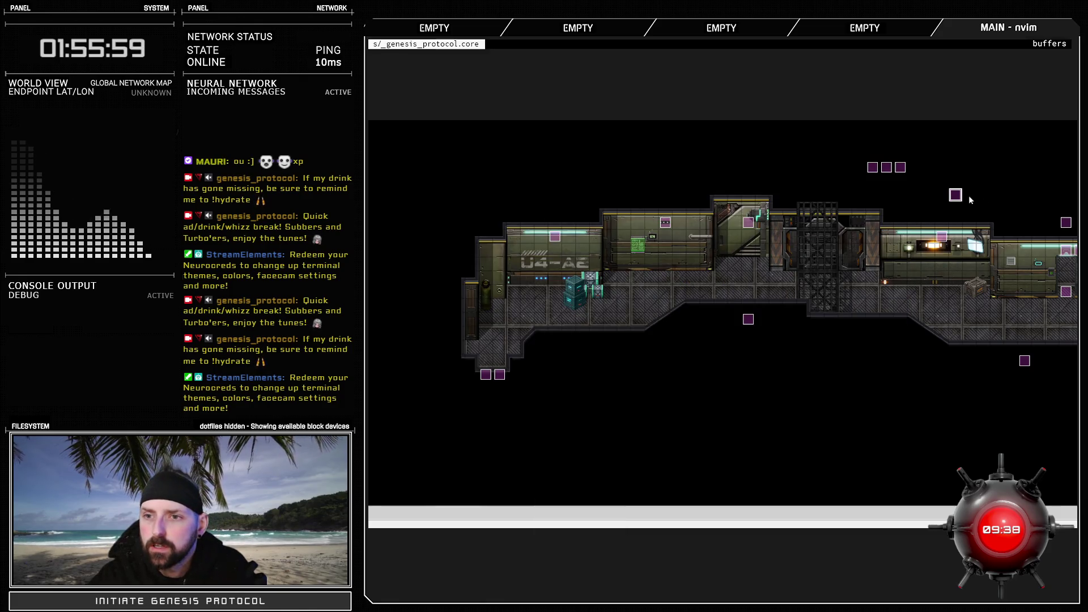
pyautogui.doubleClick(958, 195)
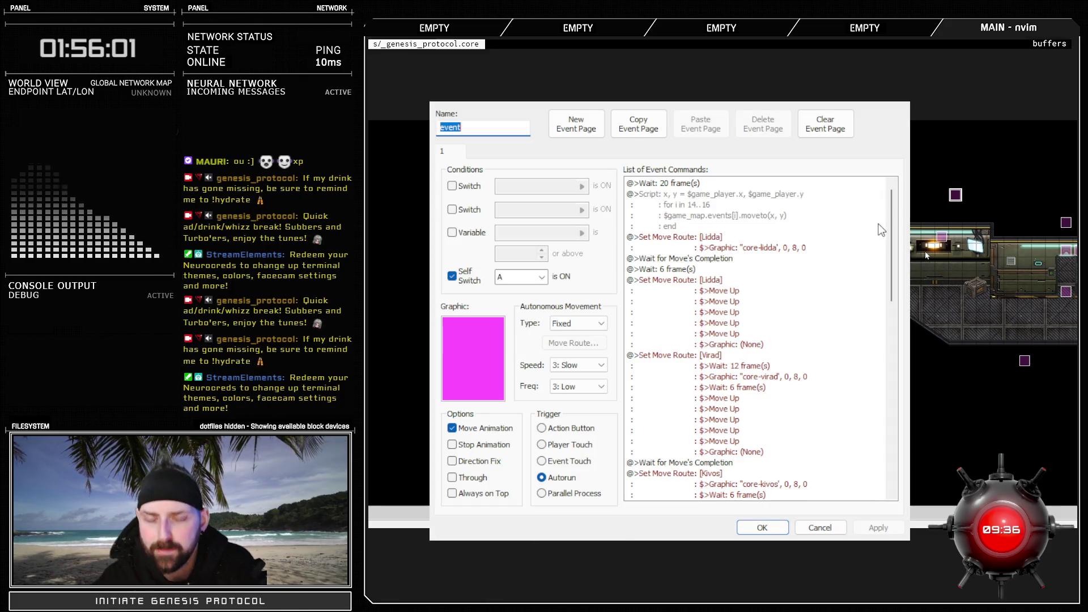
pyautogui.moveTo(891, 235)
pyautogui.mouseDown()
pyautogui.moveTo(907, 354)
pyautogui.moveTo(947, 372)
pyautogui.mouseUp()
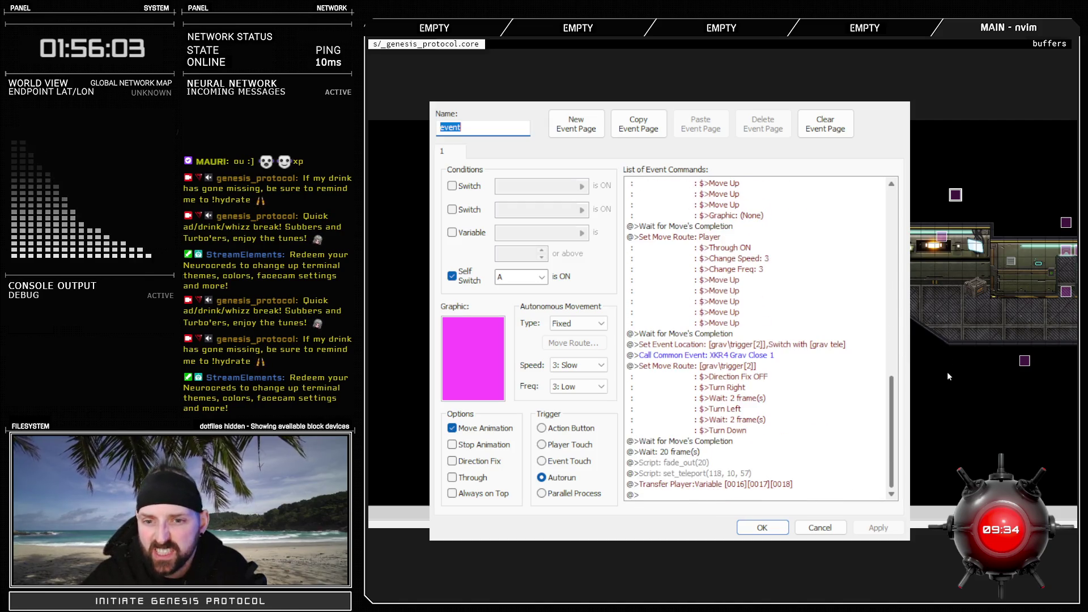
pyautogui.click(731, 346)
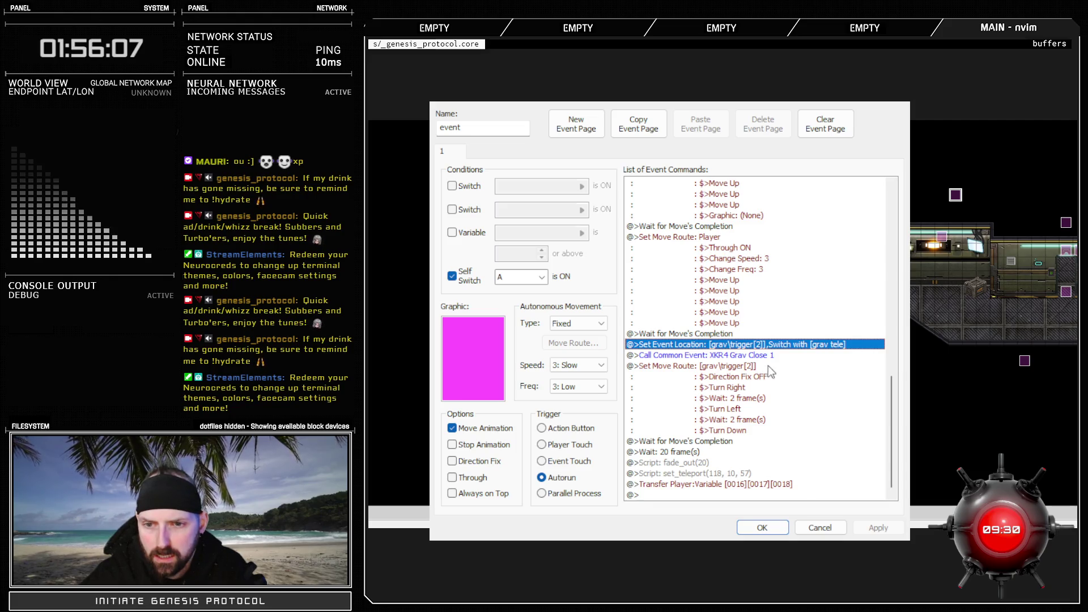
pyautogui.click(748, 367)
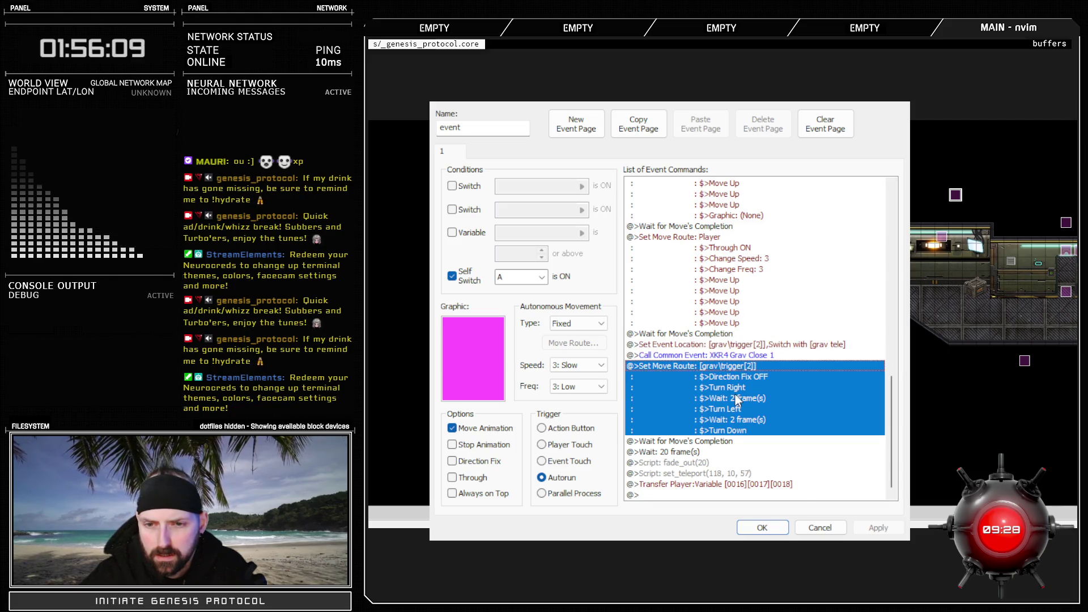
pyautogui.click(716, 241)
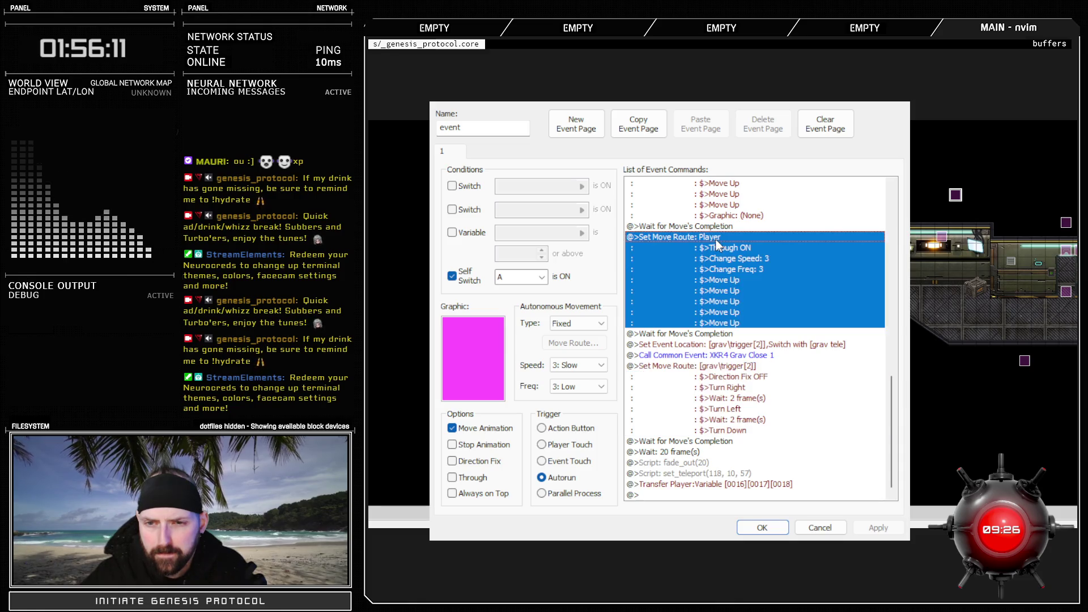
pyautogui.click(722, 336)
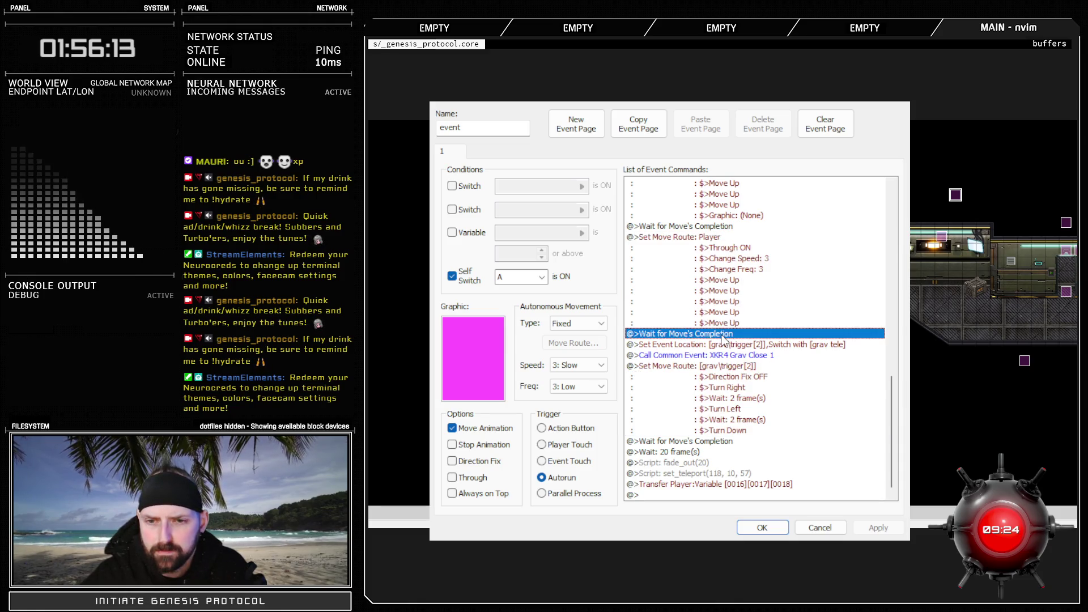
pyautogui.click(729, 238)
pyautogui.click(739, 345)
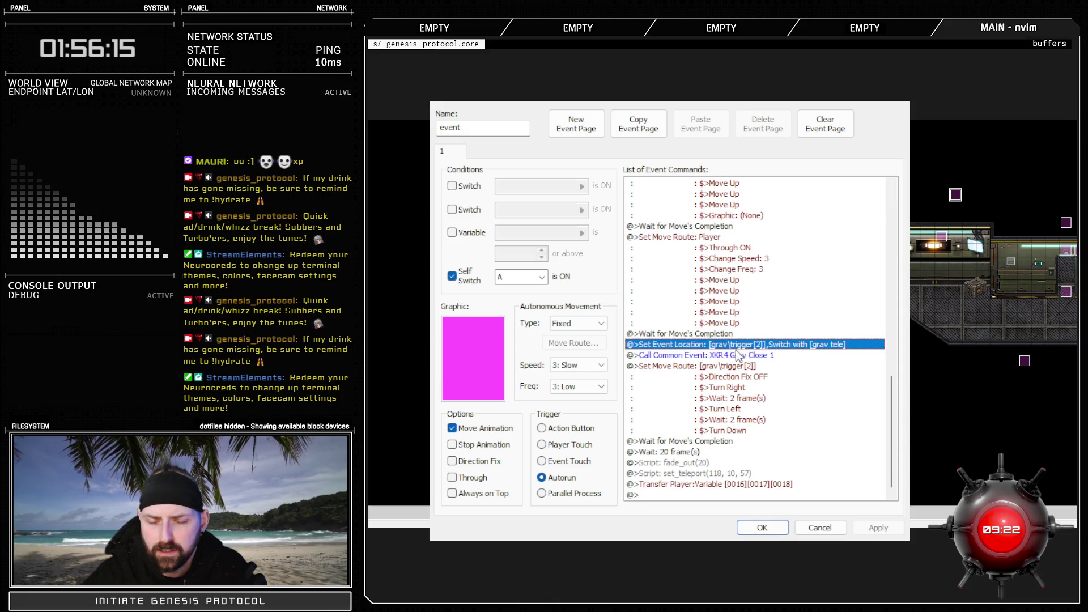
pyautogui.click(724, 368)
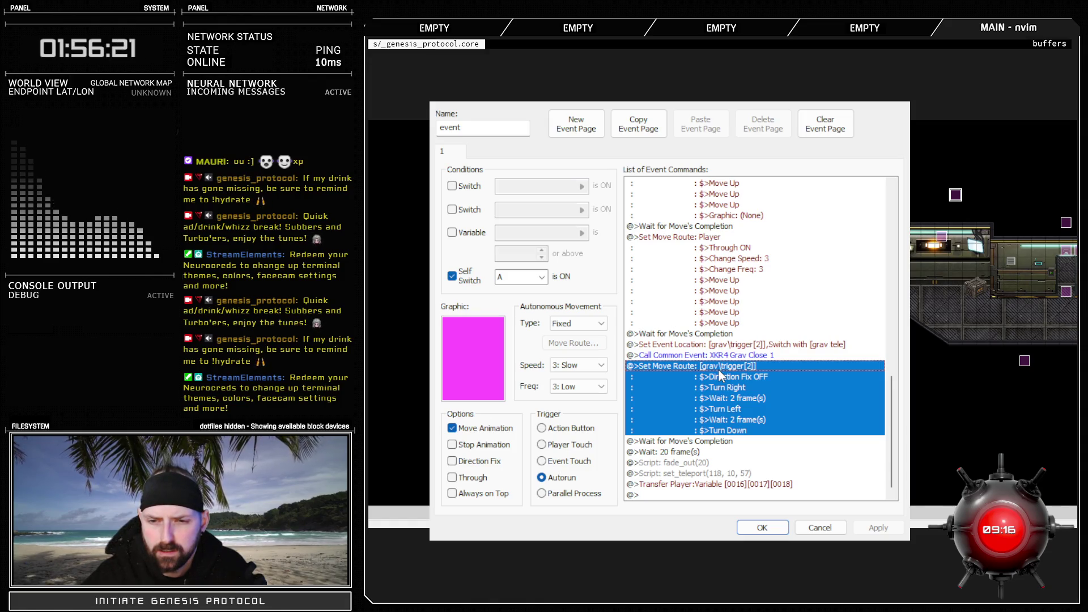
pyautogui.click(778, 528)
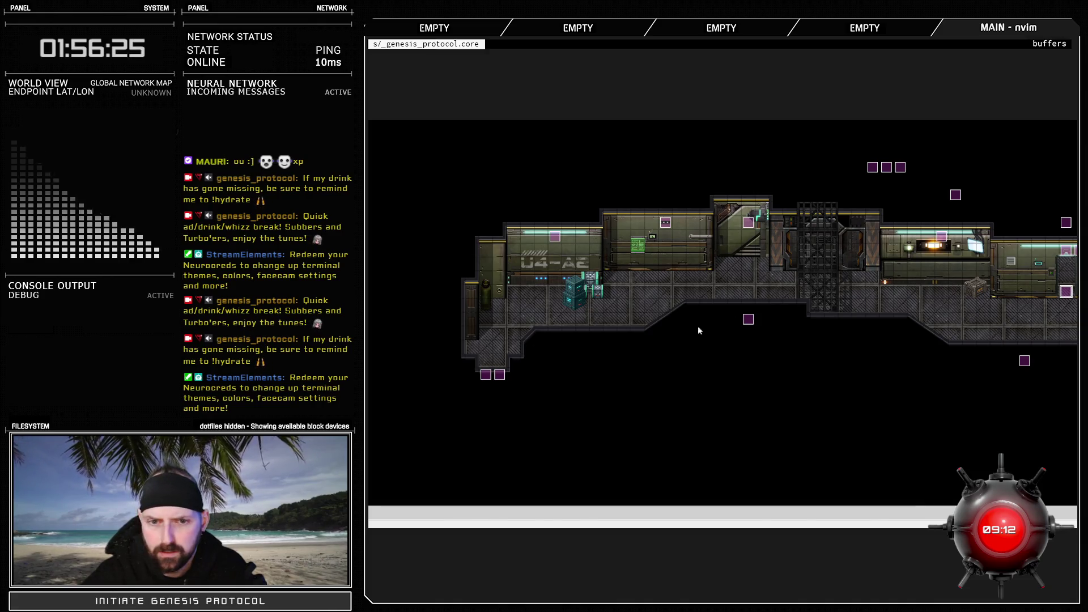
# Reconfirm the third-row door sprite for grav\trigger[2], review page 2, and cancel out of the event
pyautogui.press('Return')
pyautogui.doubleClick(453, 357)
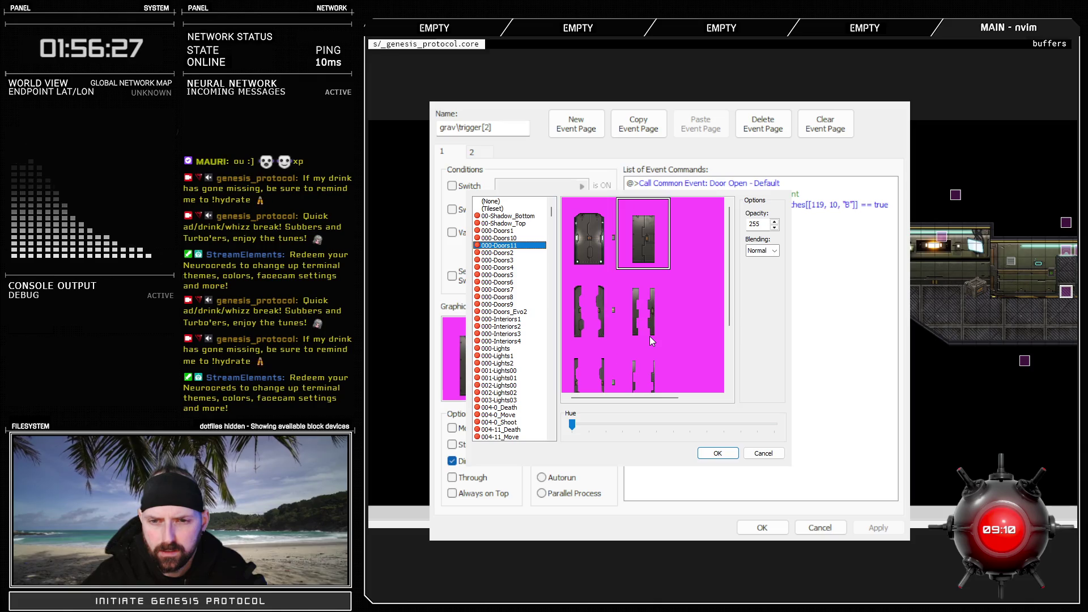
pyautogui.moveTo(645, 300)
pyautogui.mouseDown()
pyautogui.moveTo(644, 369)
pyautogui.moveTo(651, 224)
pyautogui.mouseUp()
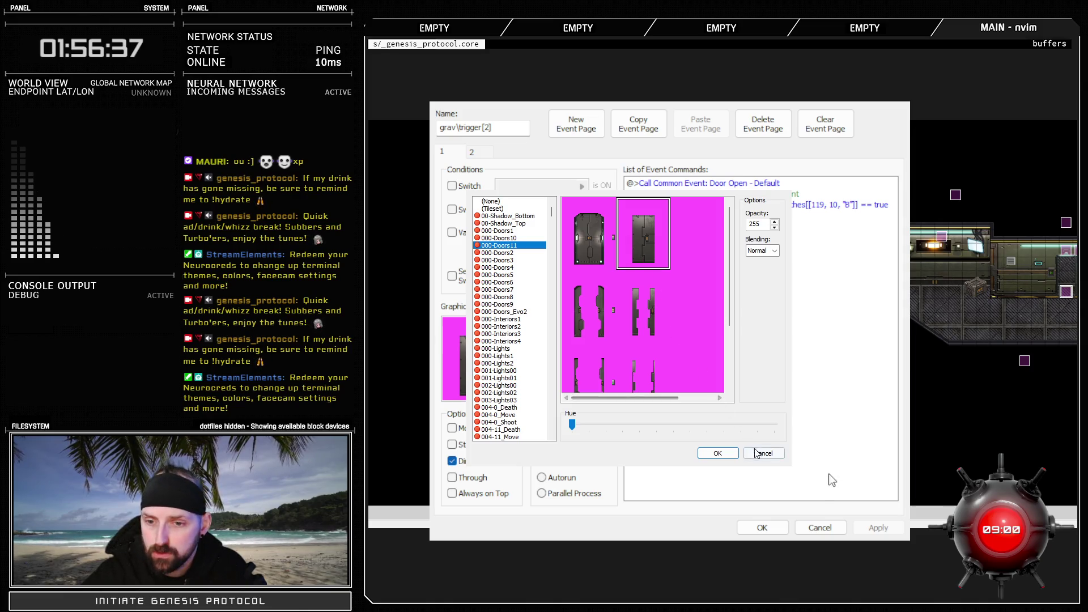
pyautogui.press('Return')
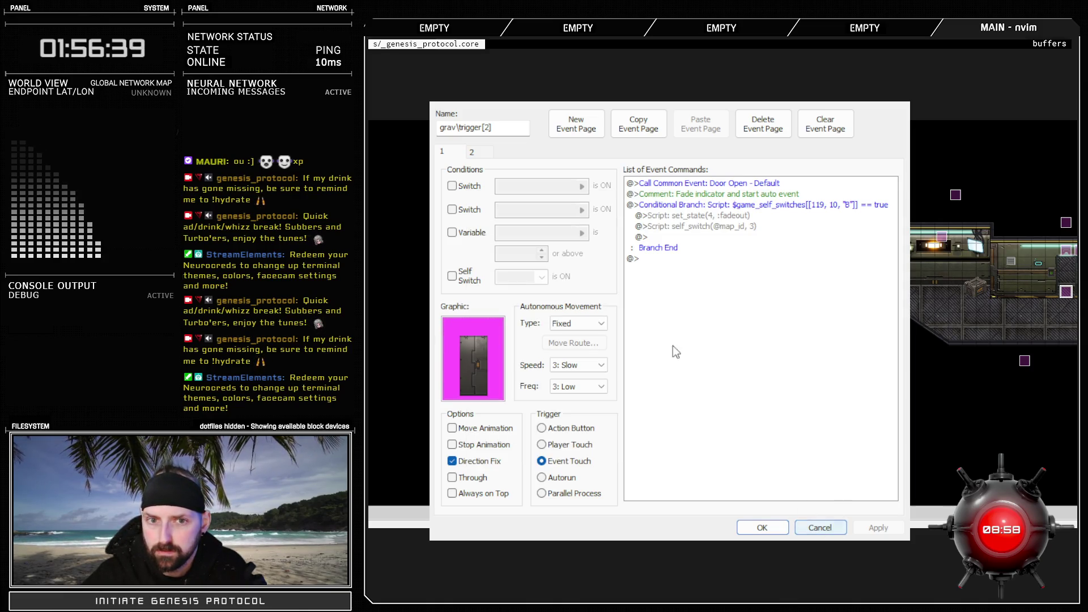
pyautogui.click(484, 153)
pyautogui.click(452, 151)
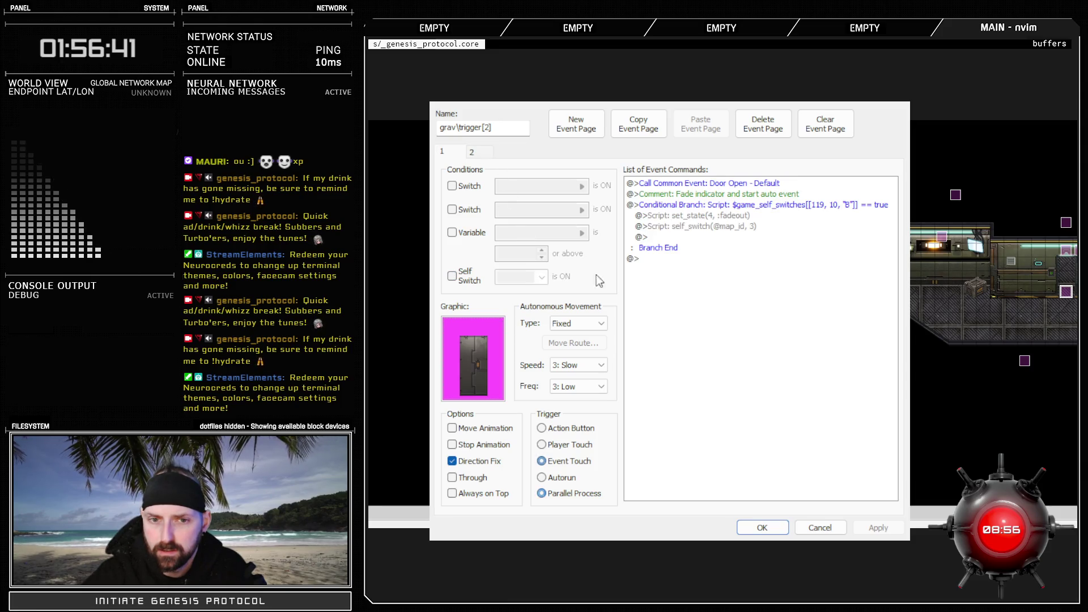
pyautogui.click(820, 528)
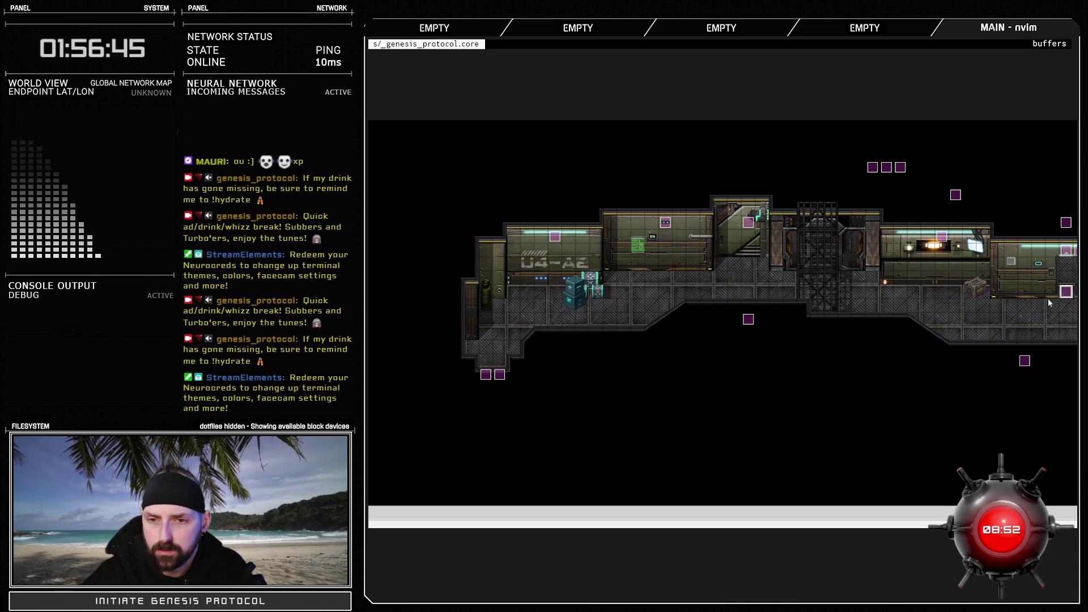
# Open and close a map event, then select the event square above the corridor's right side
pyautogui.doubleClick(840, 306)
pyautogui.click(820, 528)
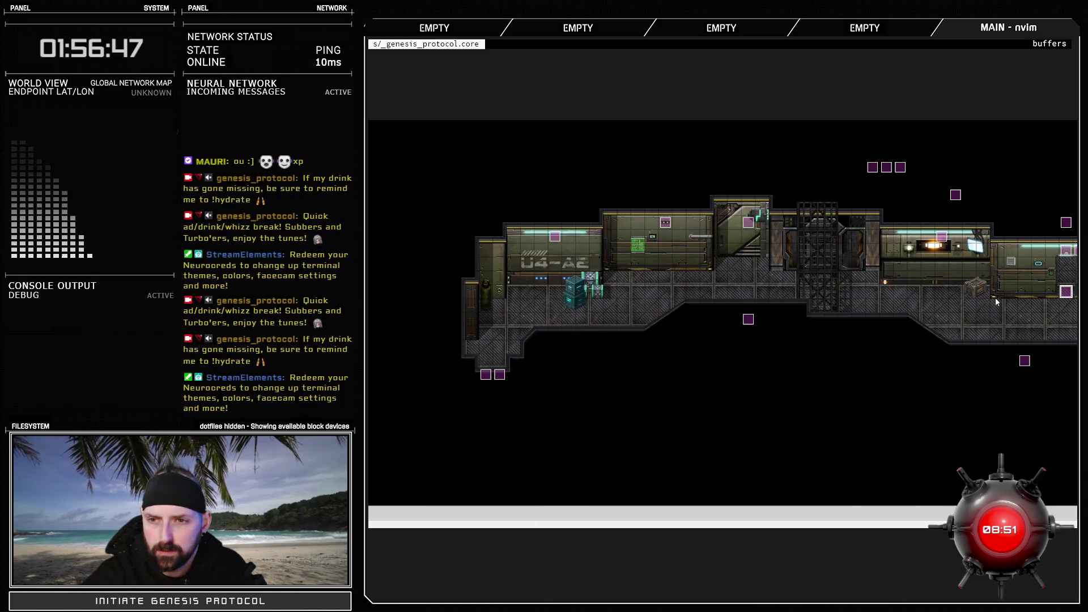
pyautogui.click(956, 196)
# Delete the Set Event Location command swapping grav\trigger[2] with grav tele from the autorun cutscene
pyautogui.doubleClick(1025, 363)
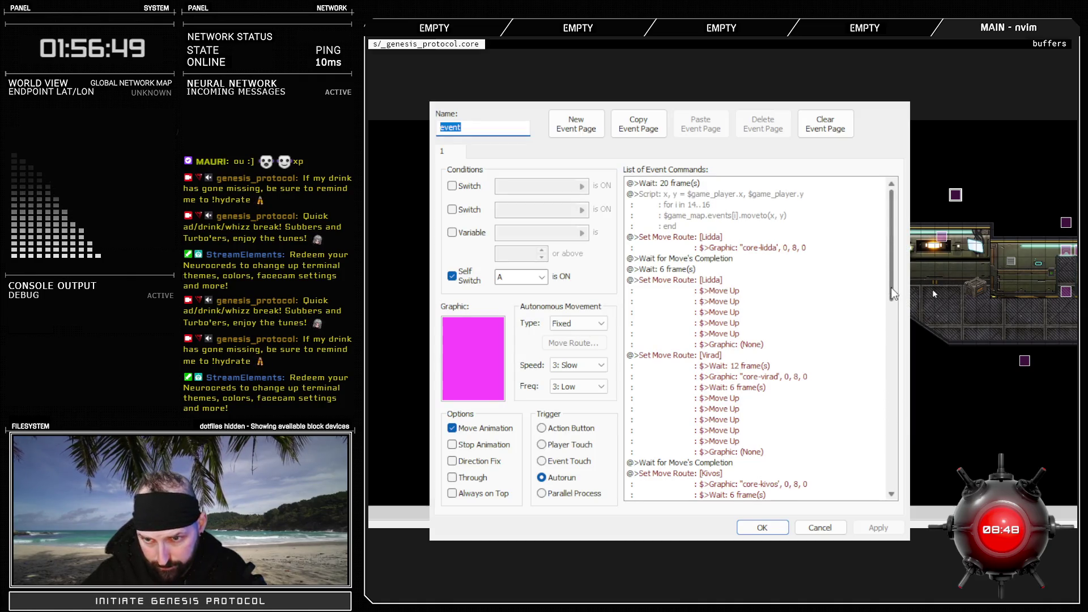
pyautogui.moveTo(891, 287); pyautogui.dragTo(936, 411)
pyautogui.click(710, 378)
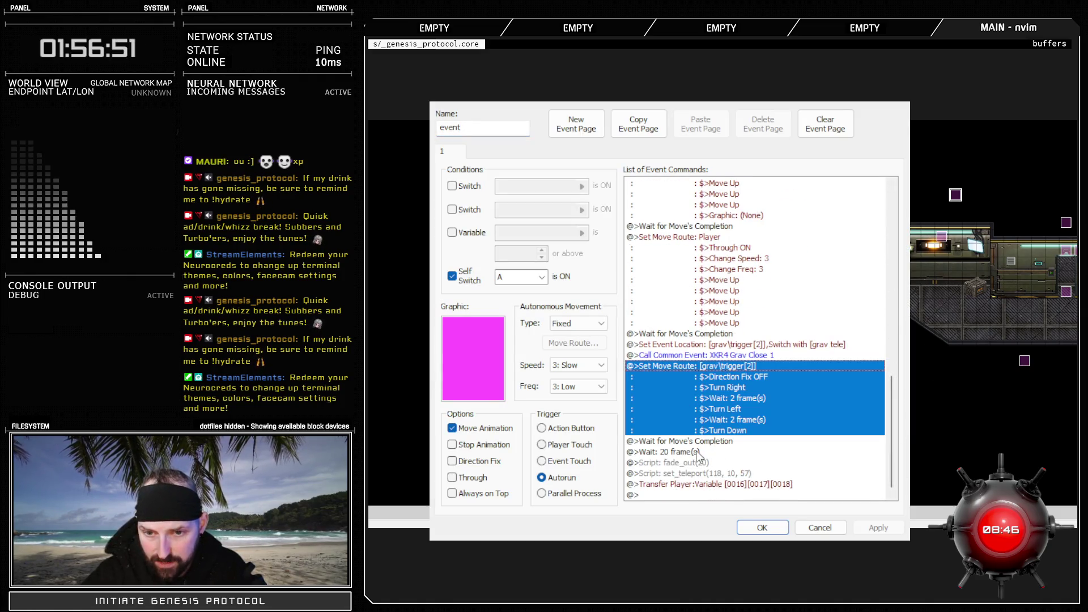
pyautogui.press('Down')
pyautogui.press('Down')
pyautogui.press('Down')
pyautogui.press('Down')
pyautogui.press('Down')
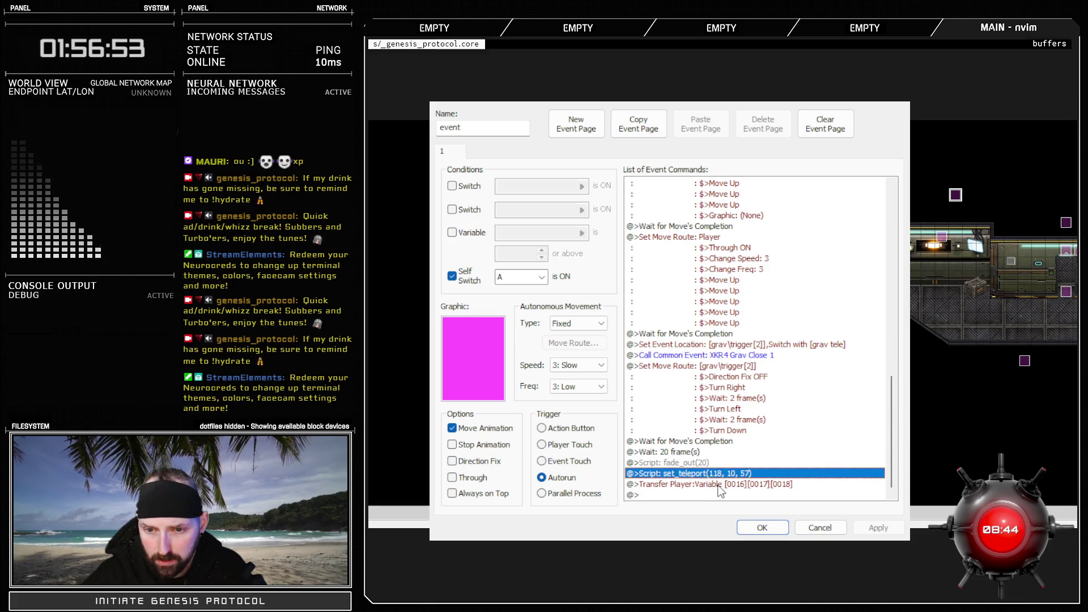
pyautogui.click(715, 437)
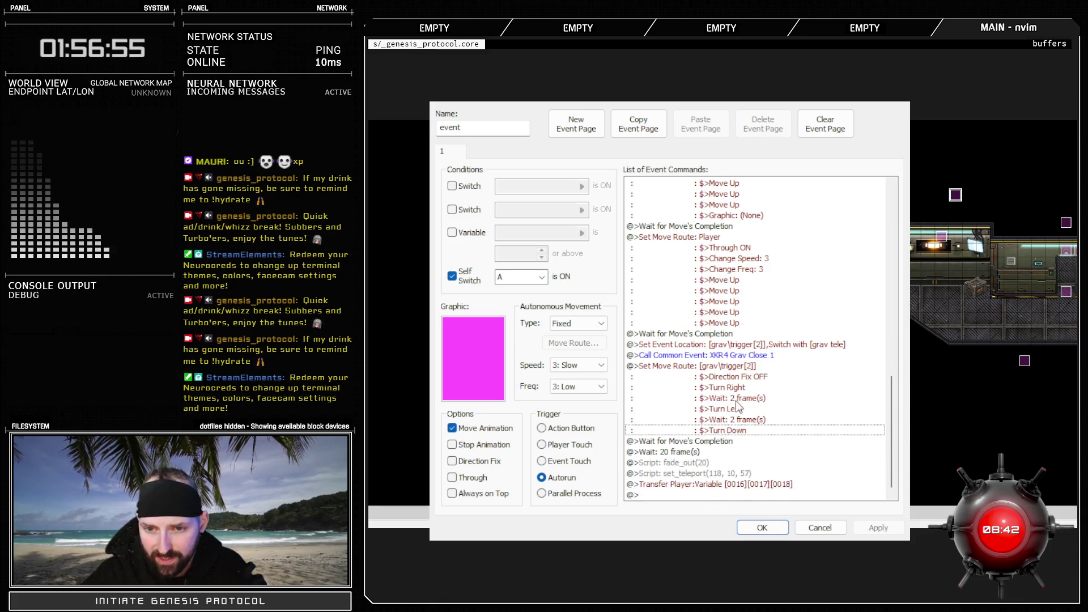
pyautogui.click(727, 367)
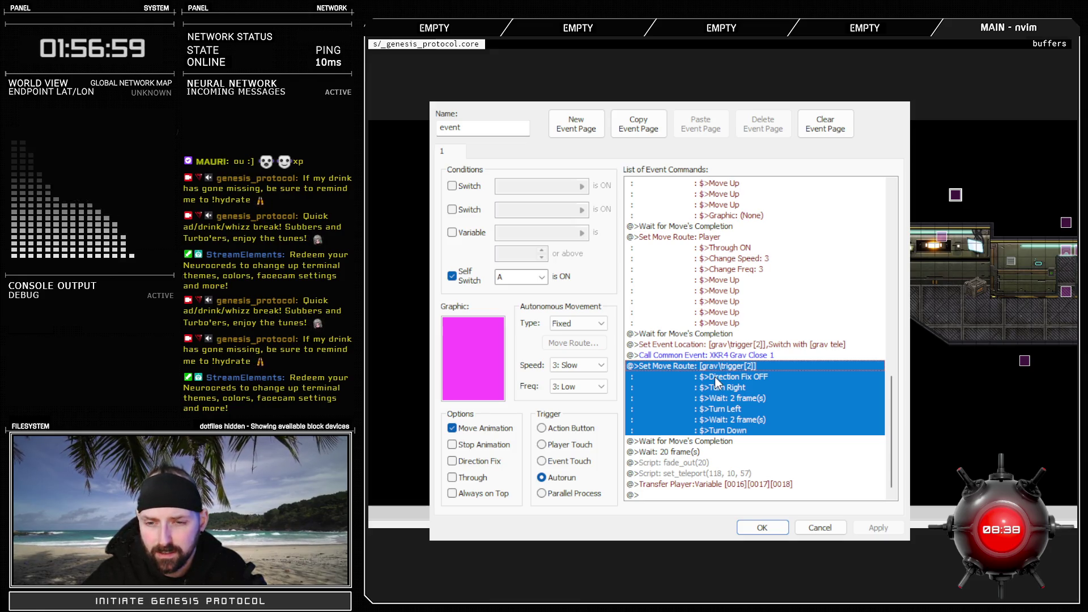
pyautogui.click(740, 345)
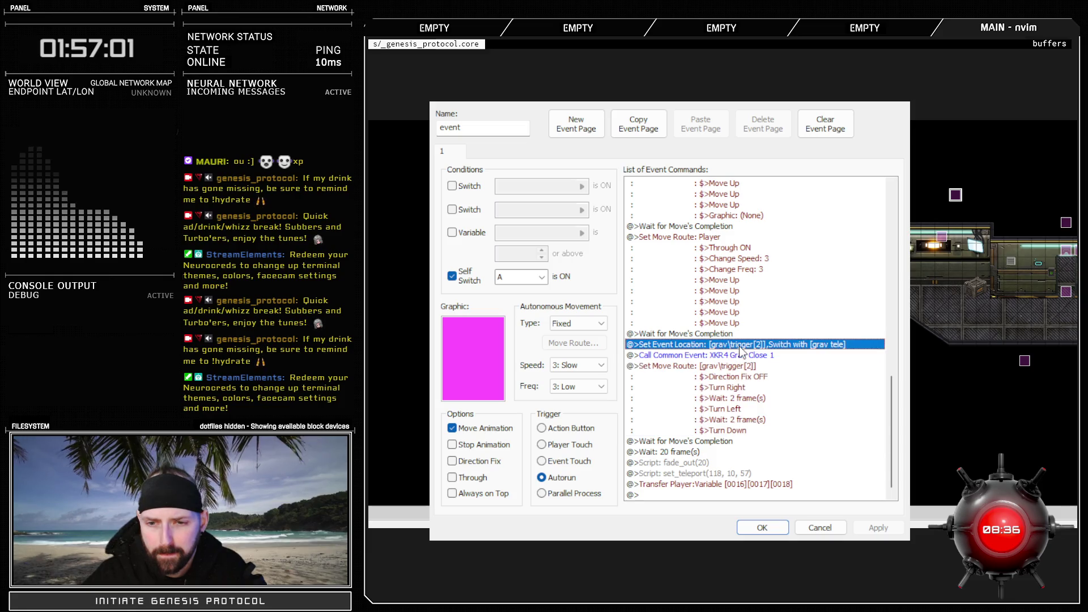
pyautogui.press('Delete')
# Apply the cutscene edit, save the project, and playtest by walking the character up to the door
pyautogui.click(762, 527)
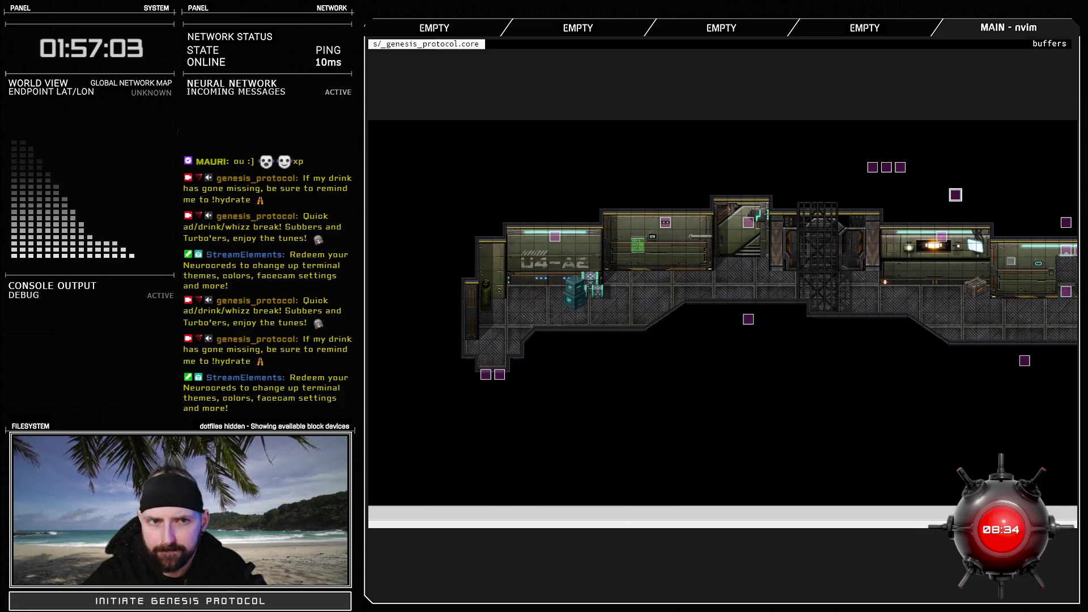
pyautogui.hotkey('alt', 'F4')
pyautogui.press('Return')
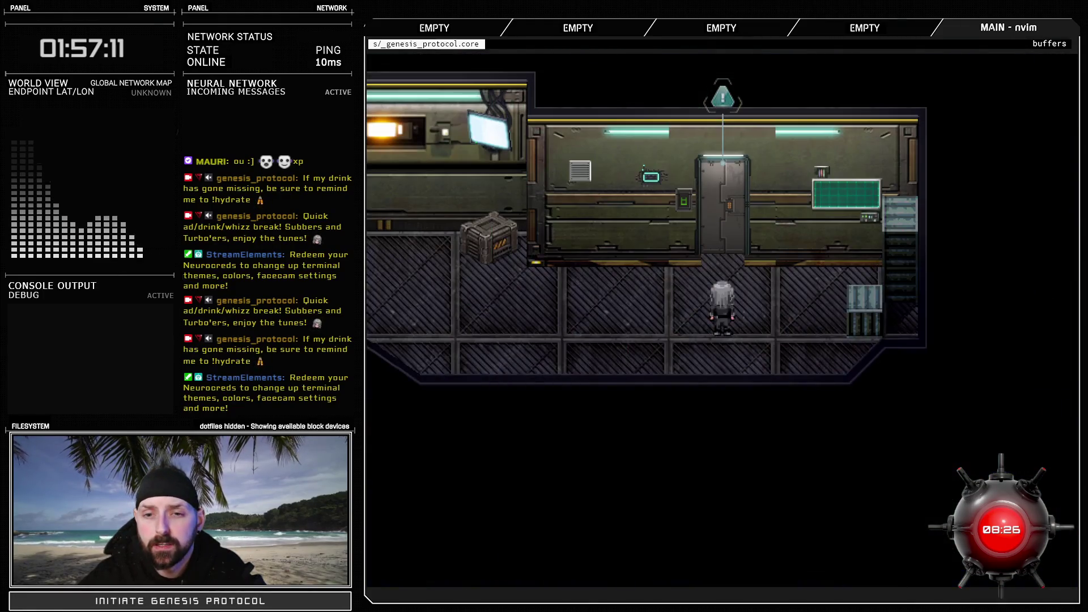
pyautogui.press('Up')
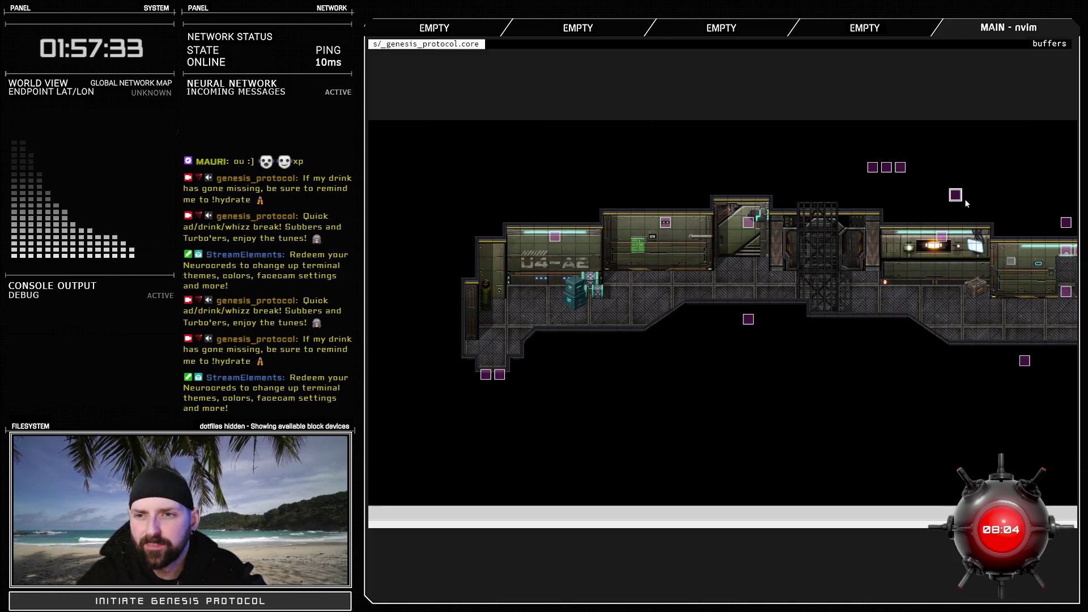
# Remove the Set Move Route [grav\trigger[2]] block from the autorun cutscene event and apply the change
pyautogui.doubleClick(990, 291)
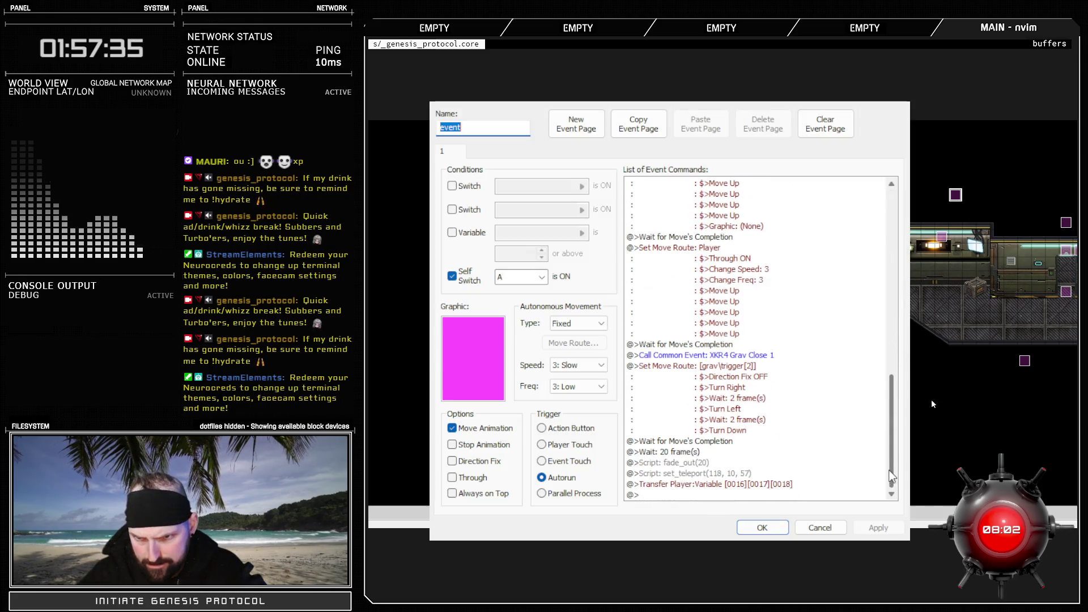
pyautogui.click(745, 382)
pyautogui.scroll(3, 758, 392)
pyautogui.scroll(1, 757, 392)
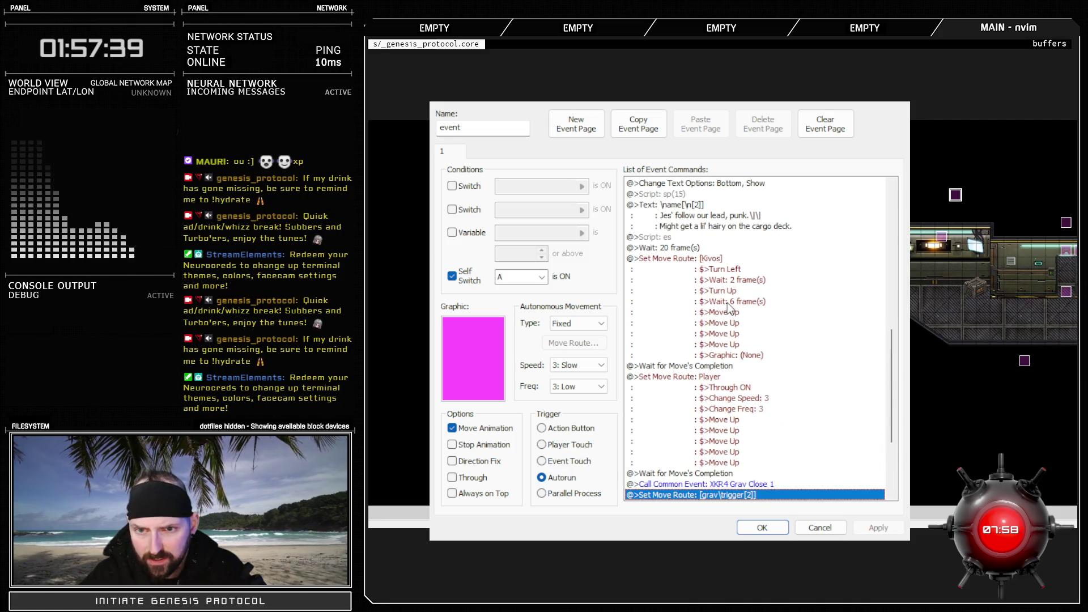
pyautogui.scroll(2, 730, 309)
pyautogui.scroll(1, 729, 309)
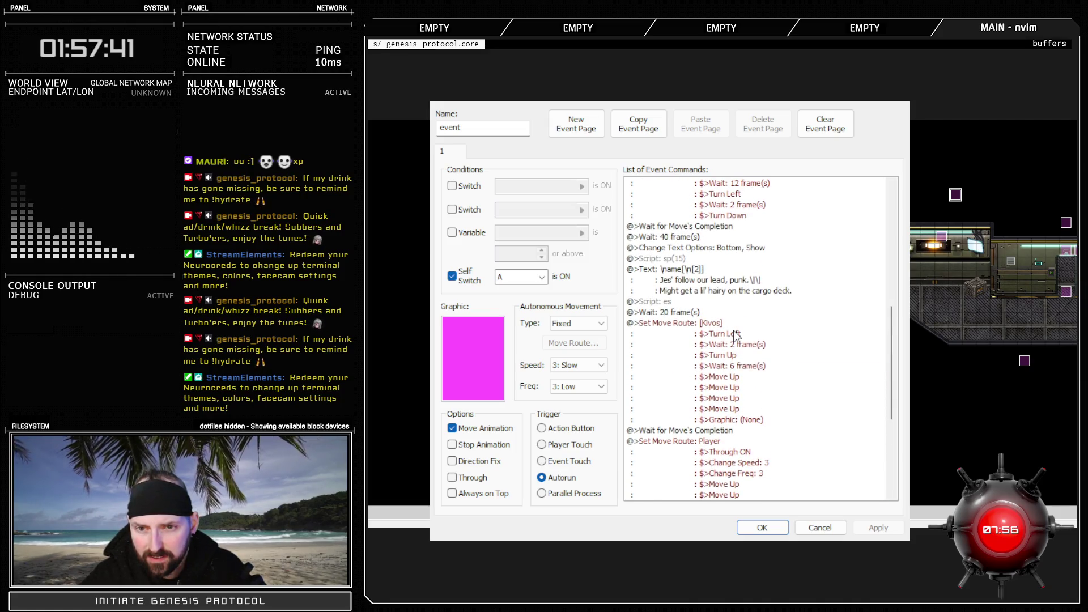
pyautogui.scroll(-6, 735, 336)
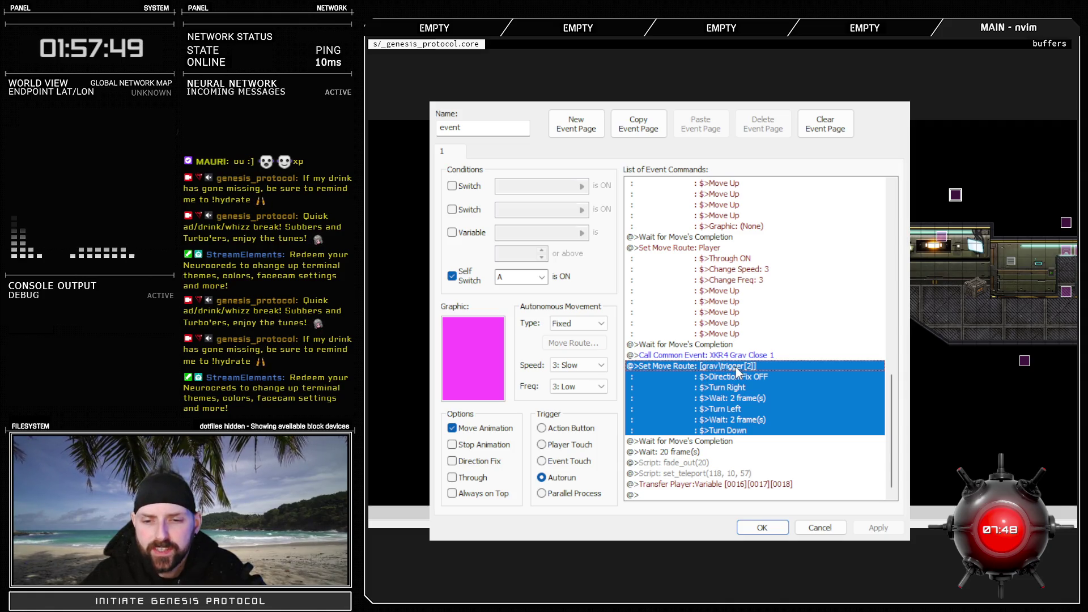
pyautogui.press('Delete')
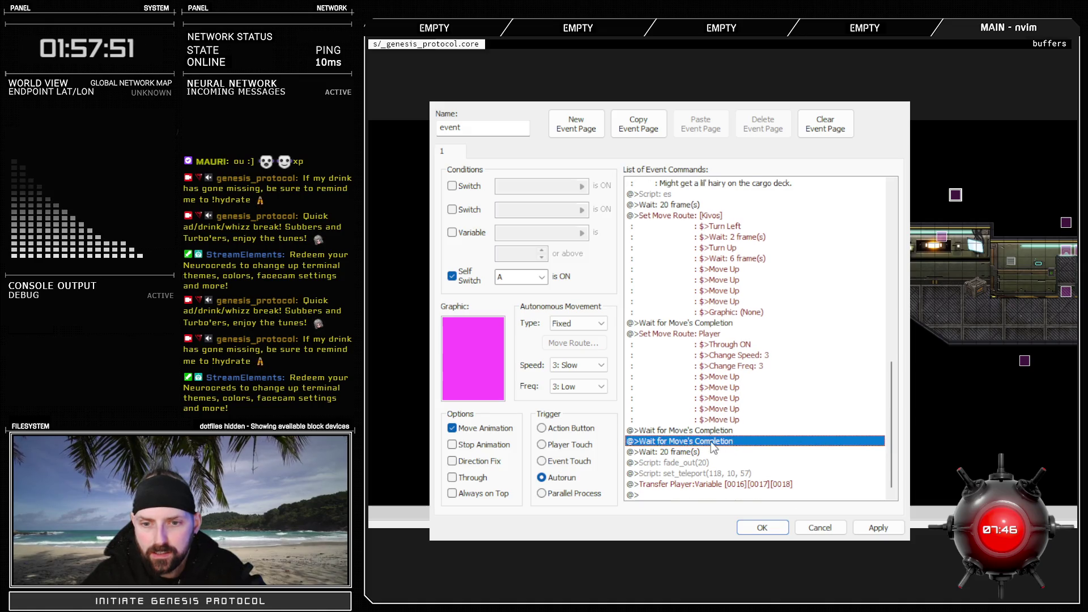
pyautogui.click(762, 527)
# Save, playtest a continued game, get past Kivos's line, and walk through the door into the next room
pyautogui.hotkey('ctrl', 'r')
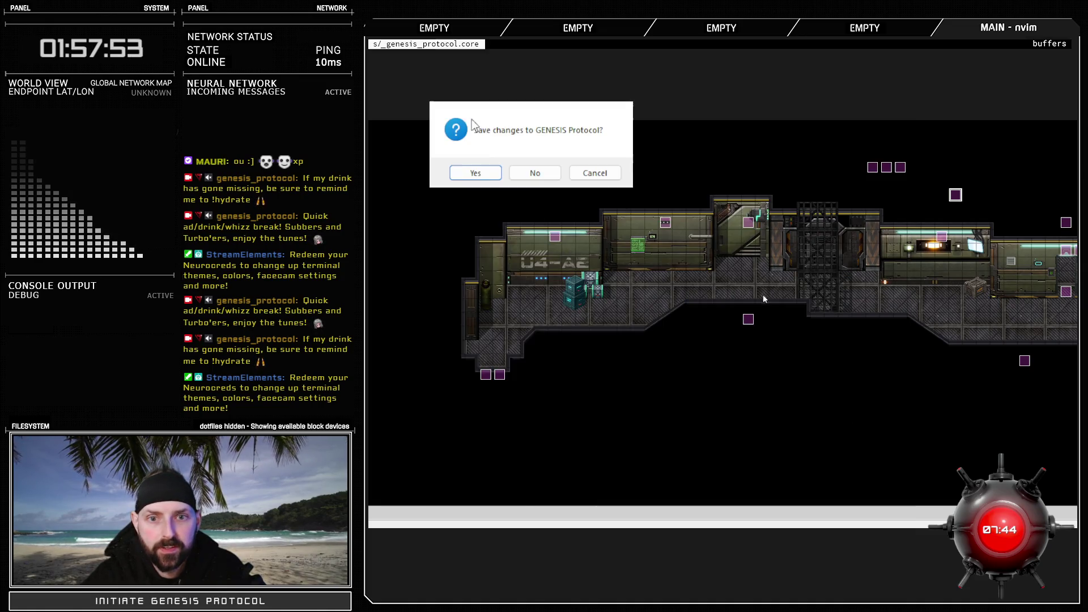
pyautogui.click(489, 173)
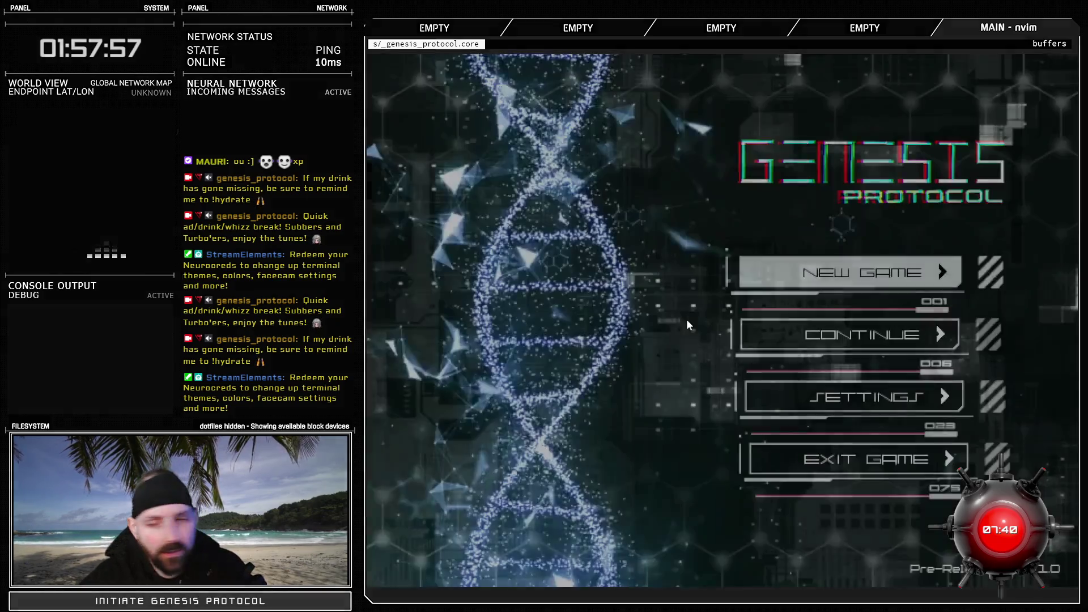
pyautogui.press('Down')
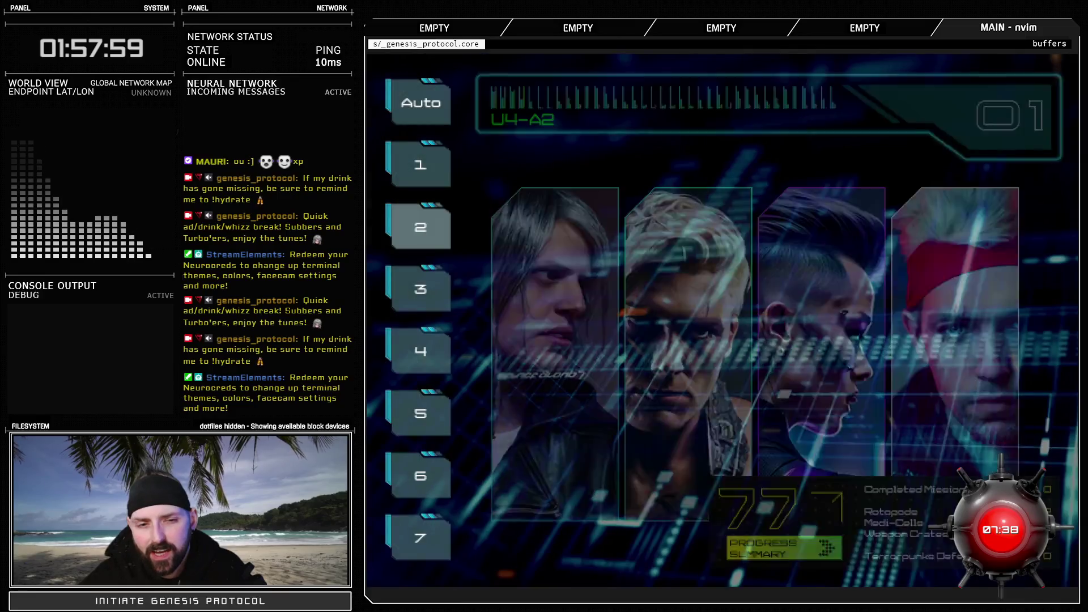
pyautogui.press('Up')
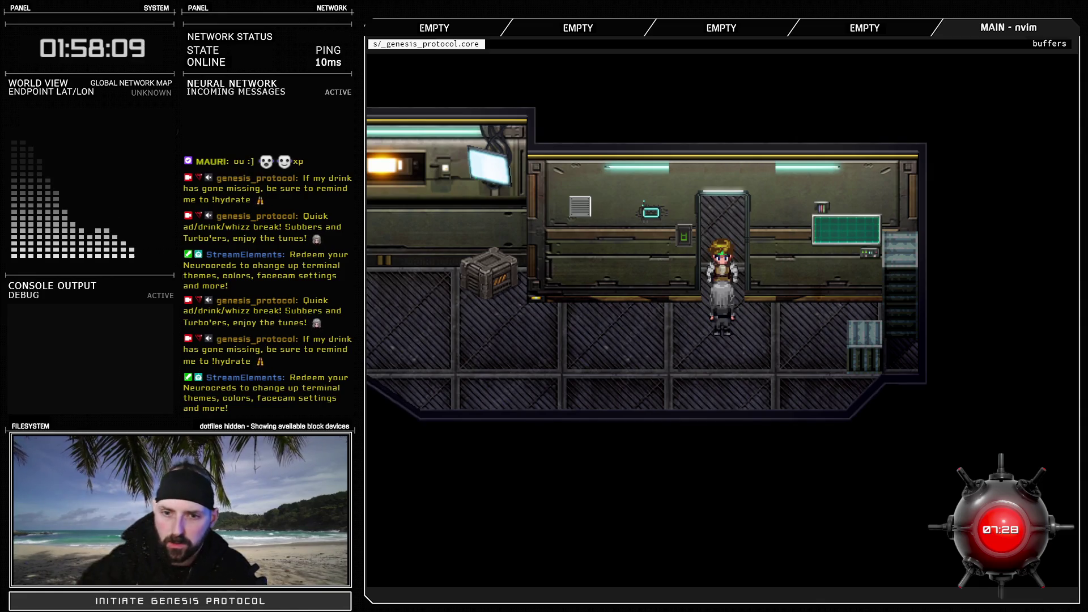
pyautogui.press('Return')
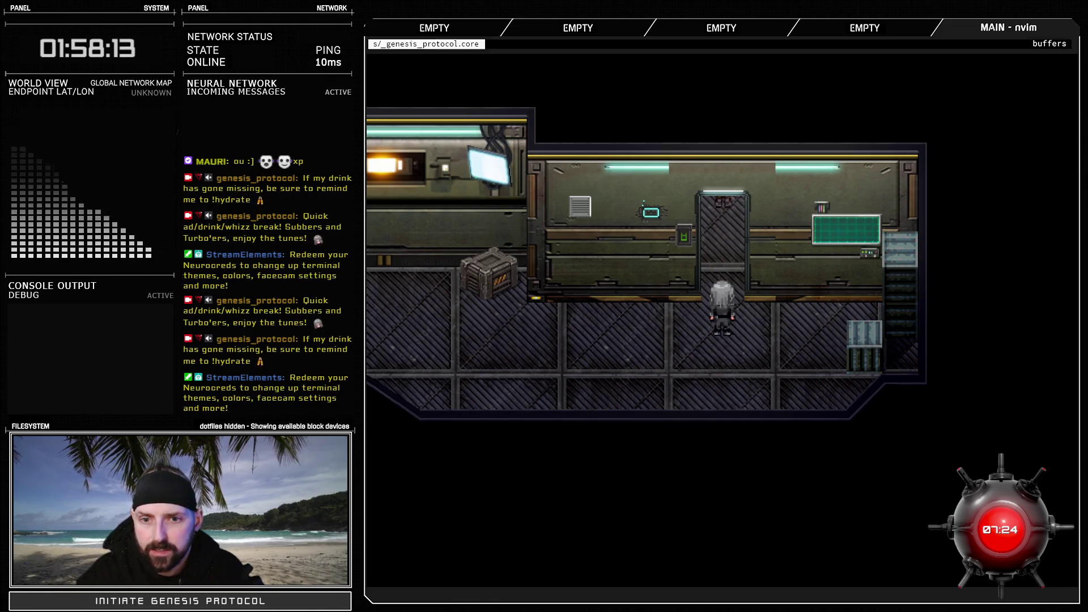
pyautogui.press('Up')
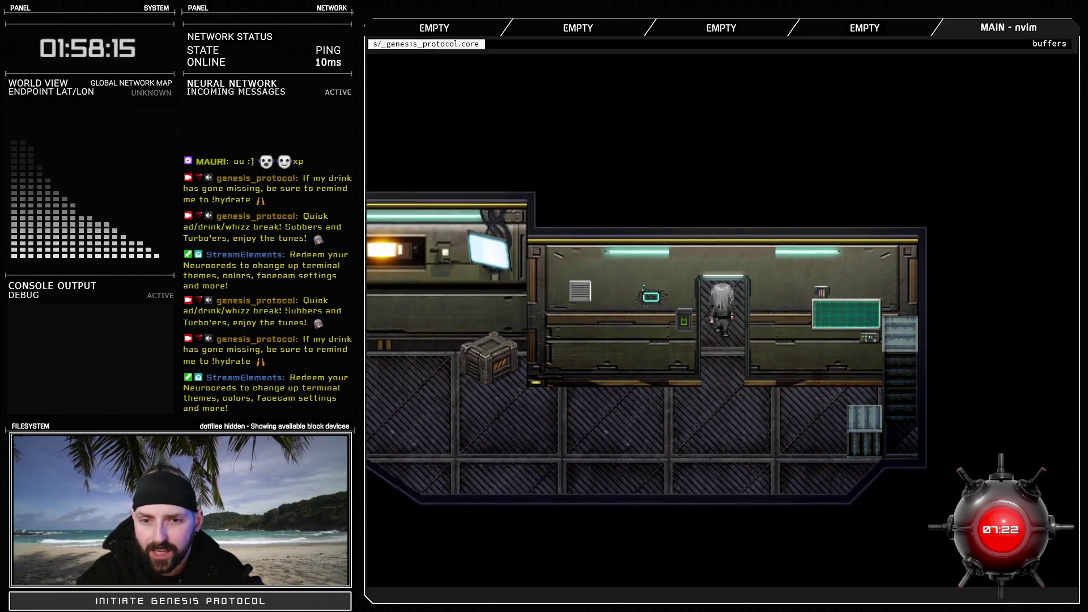
pyautogui.press('Up')
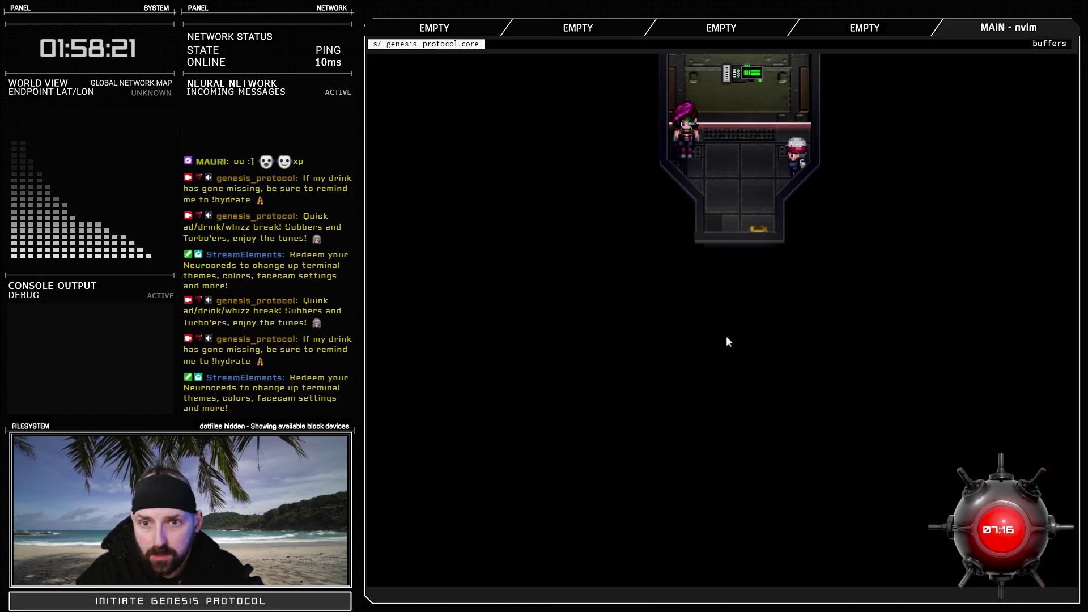
# Walk to the counter and advance Kivos's and Inaxen's dialogue until the game crashes on transfer
pyautogui.press('Up')
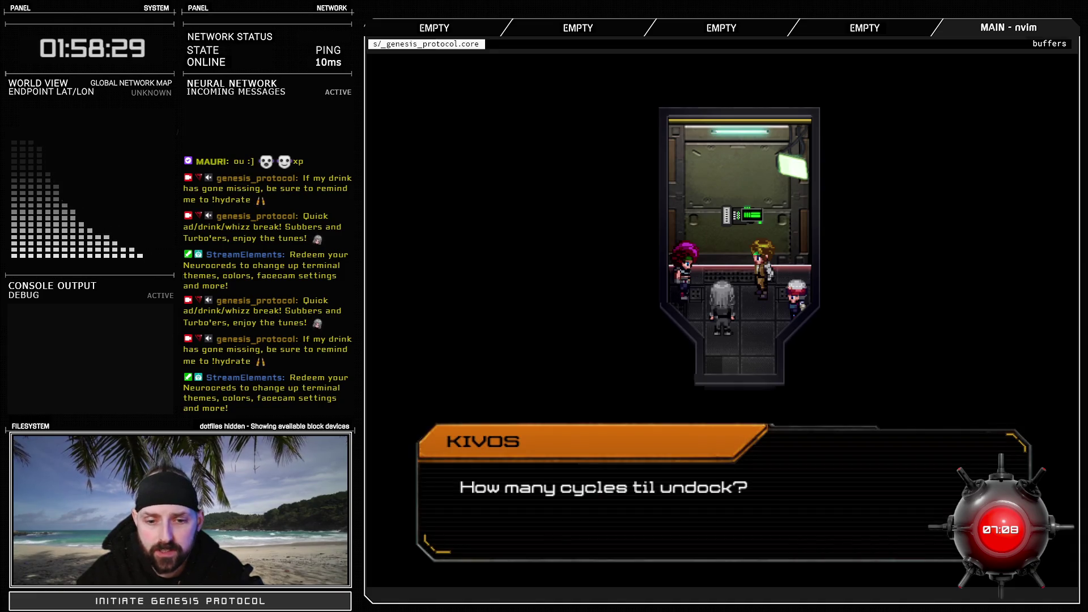
pyautogui.press('Return')
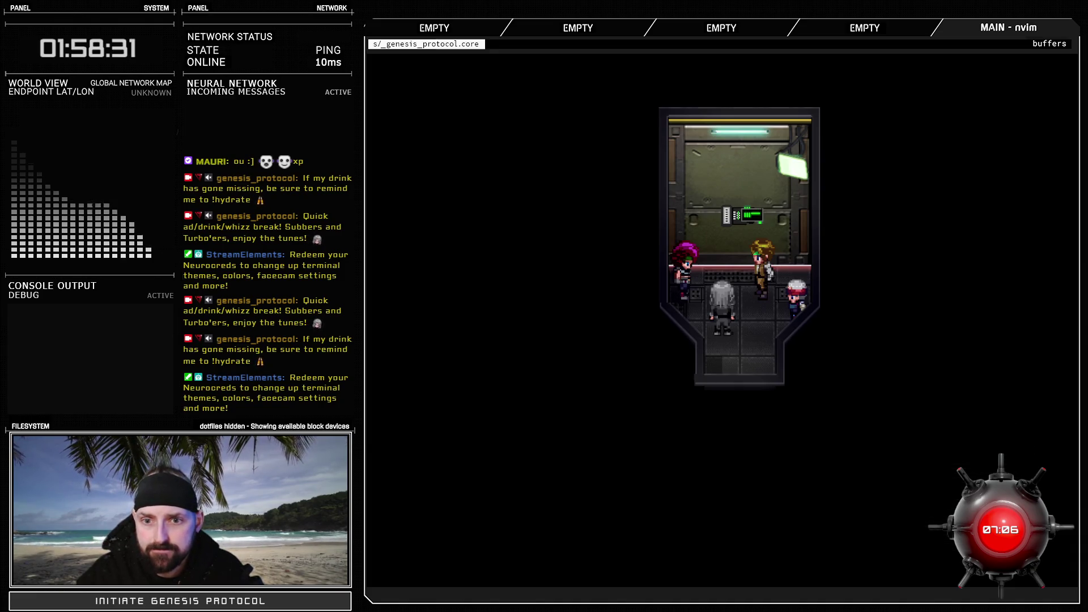
pyautogui.press('Return')
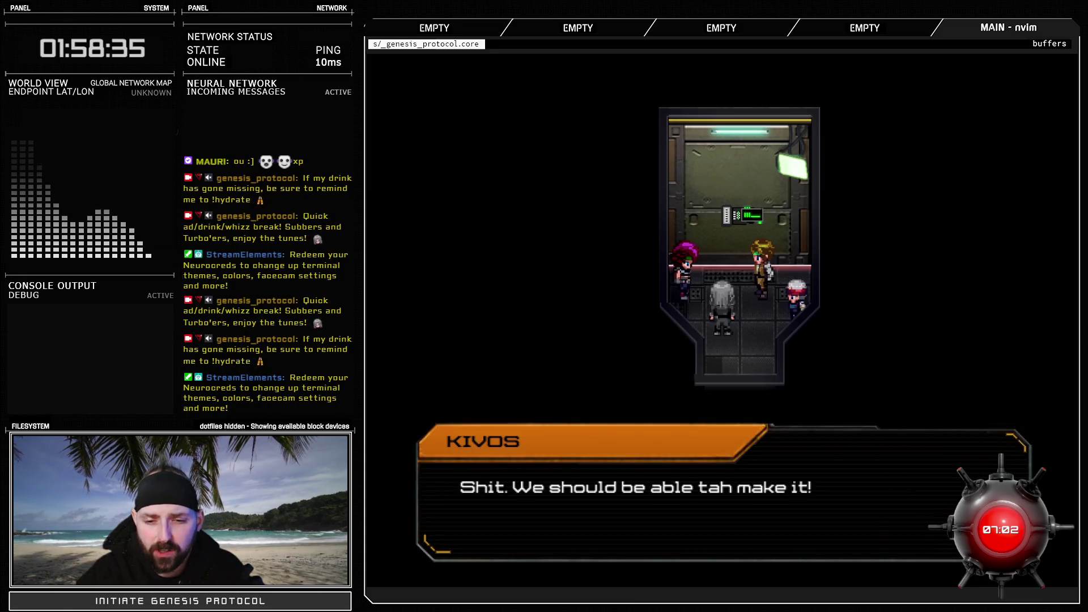
pyautogui.press('Return')
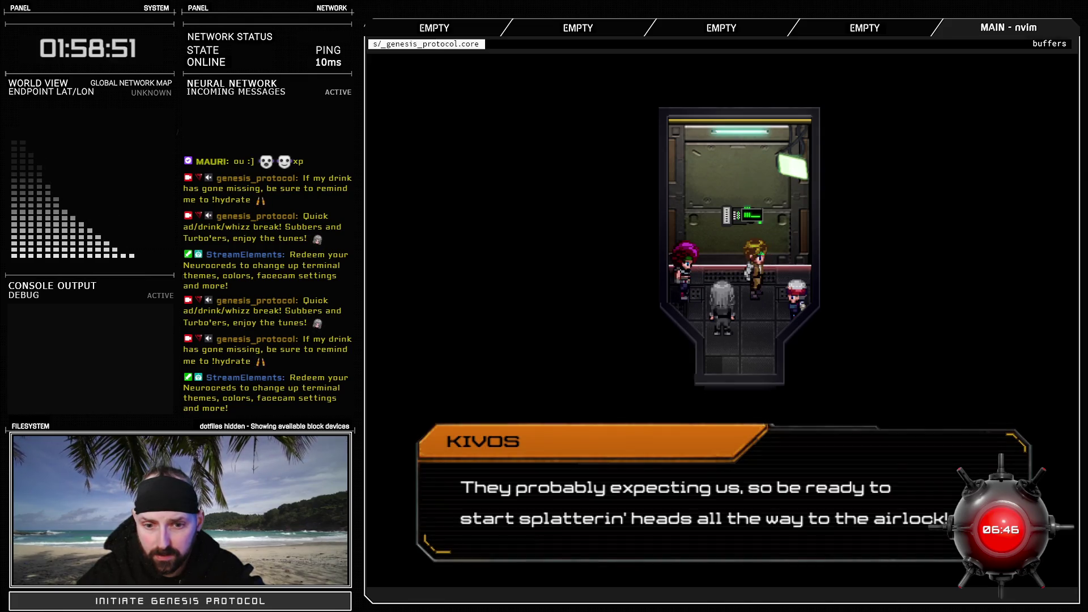
pyautogui.press('Return')
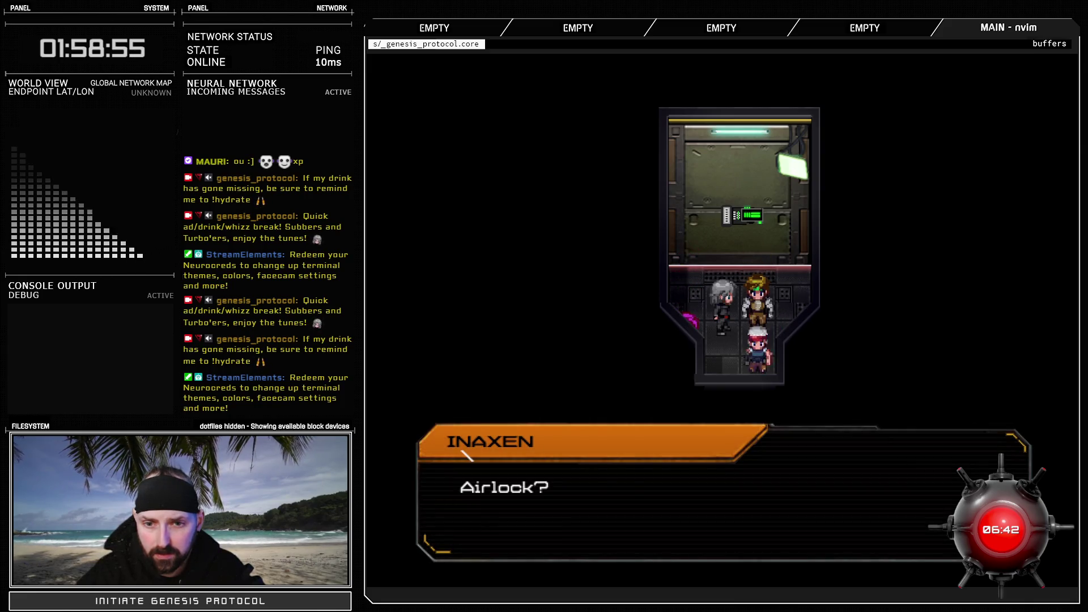
pyautogui.press('Return')
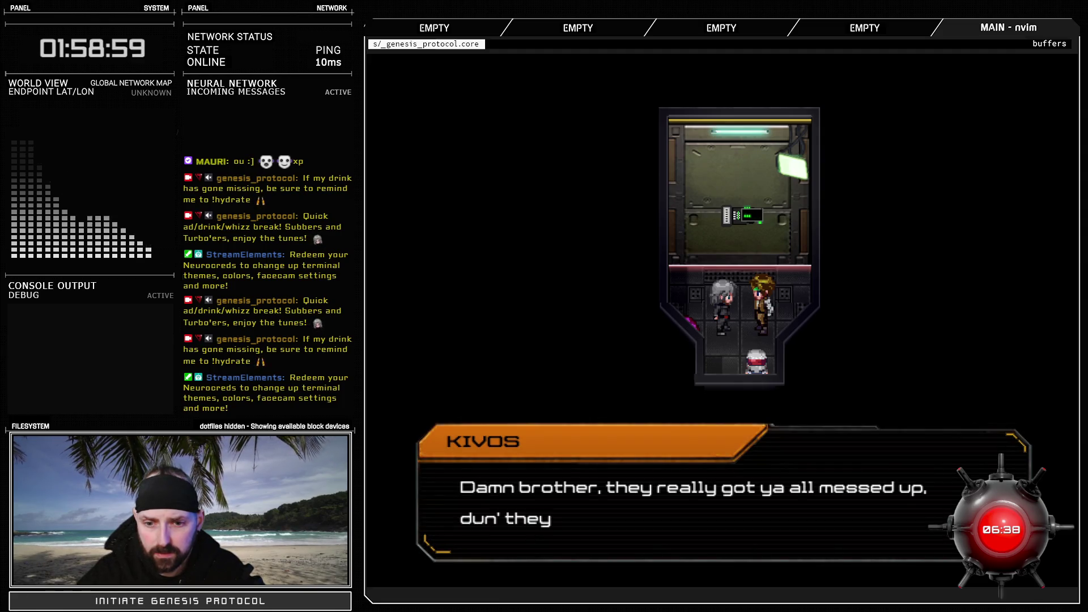
pyautogui.press('Return')
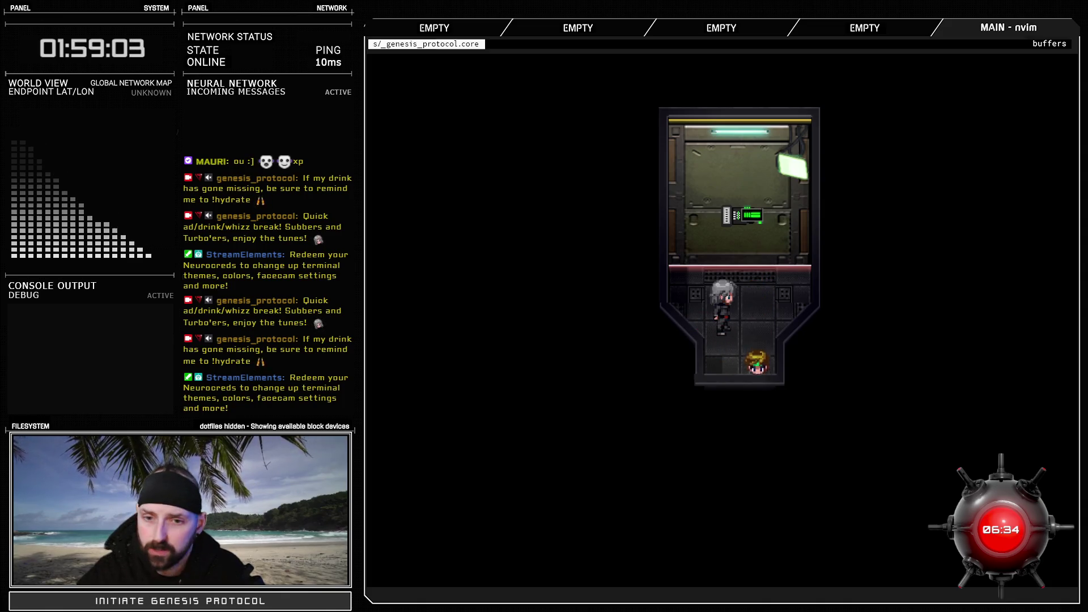
pyautogui.press('Down')
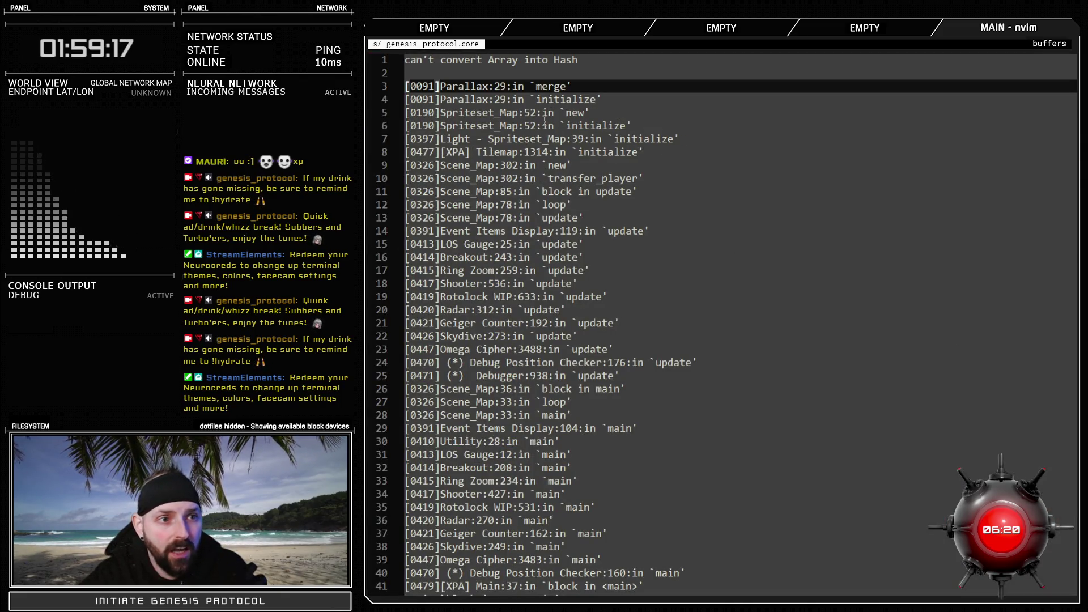
# Mark the 'can't convert Array into Hash' error, return to RPG Maker XP, and open the Script Editor
pyautogui.moveTo(464, 59); pyautogui.dragTo(579, 61)
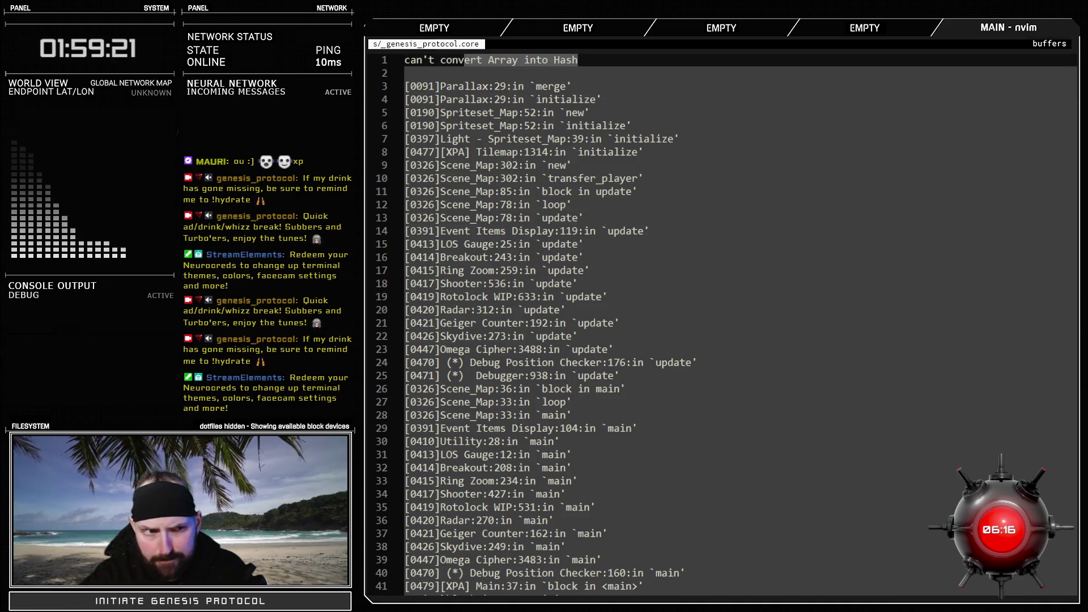
pyautogui.hotkey('alt', 'Tab')
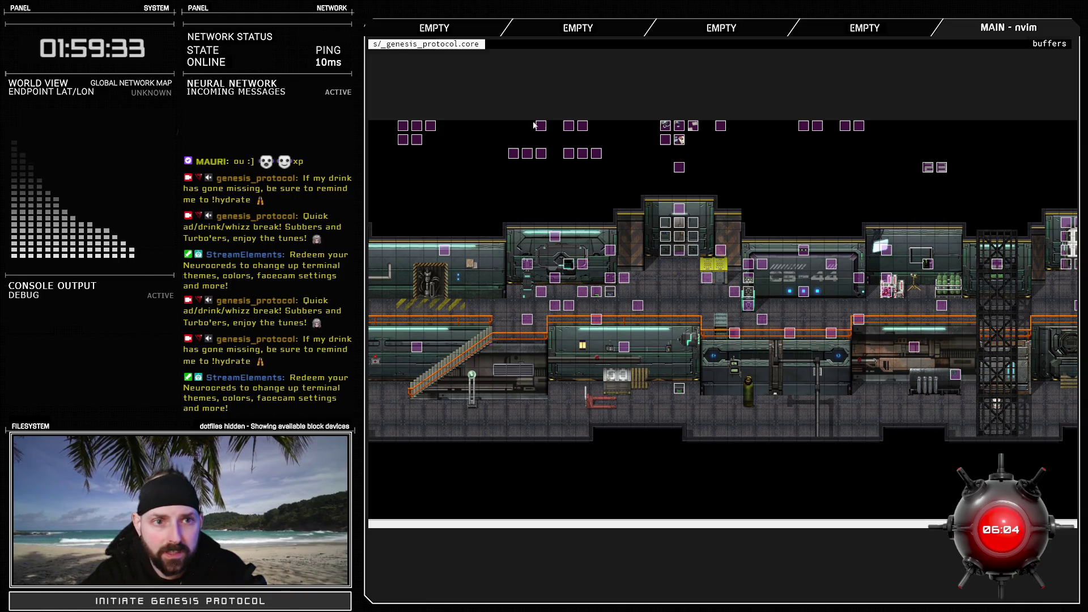
pyautogui.press('F10')
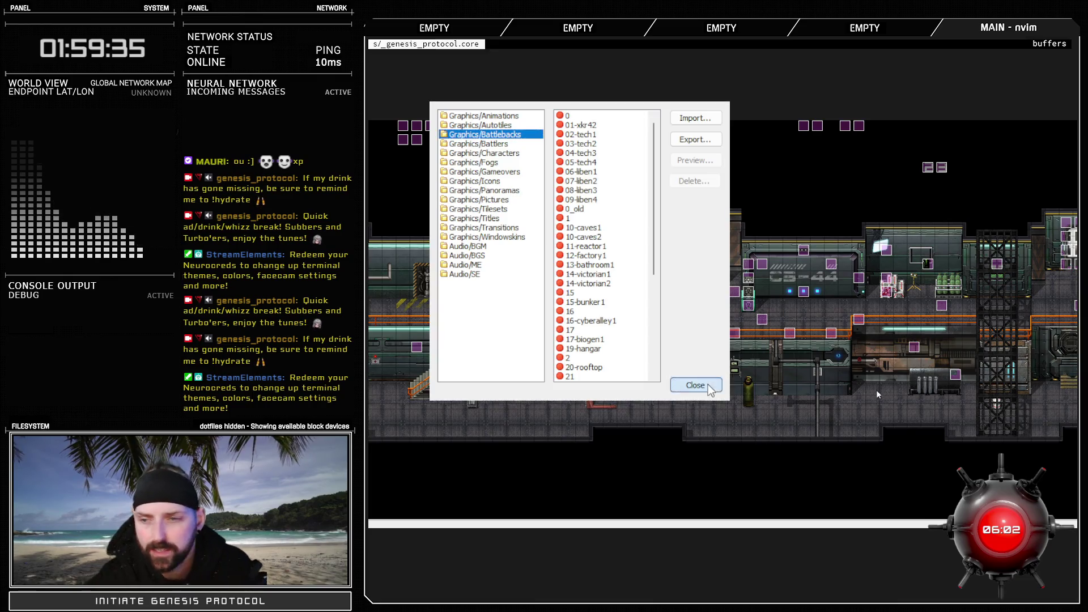
pyautogui.click(697, 381)
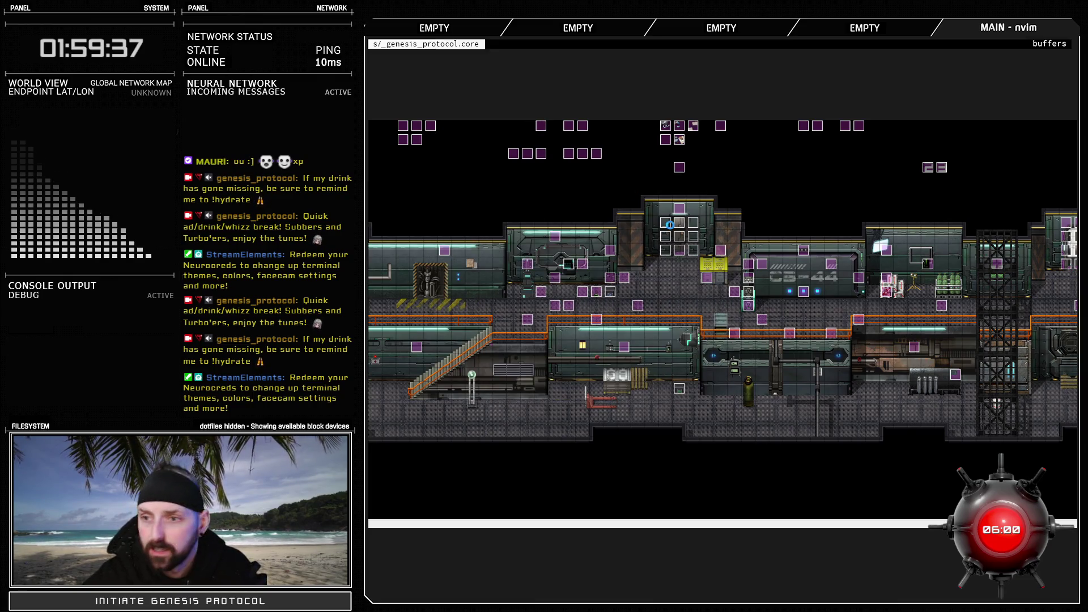
pyautogui.press('F11')
pyautogui.moveTo(505, 335); pyautogui.dragTo(515, 135)
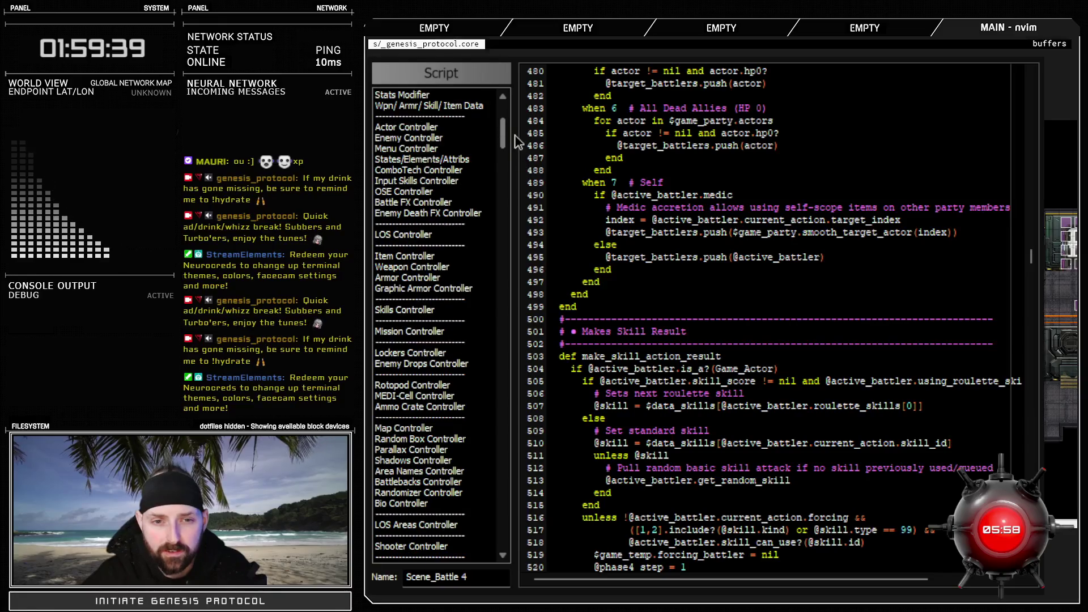
# Comment out the old array-style 123 entry and start a new 123 entry with a name key
pyautogui.click(404, 450)
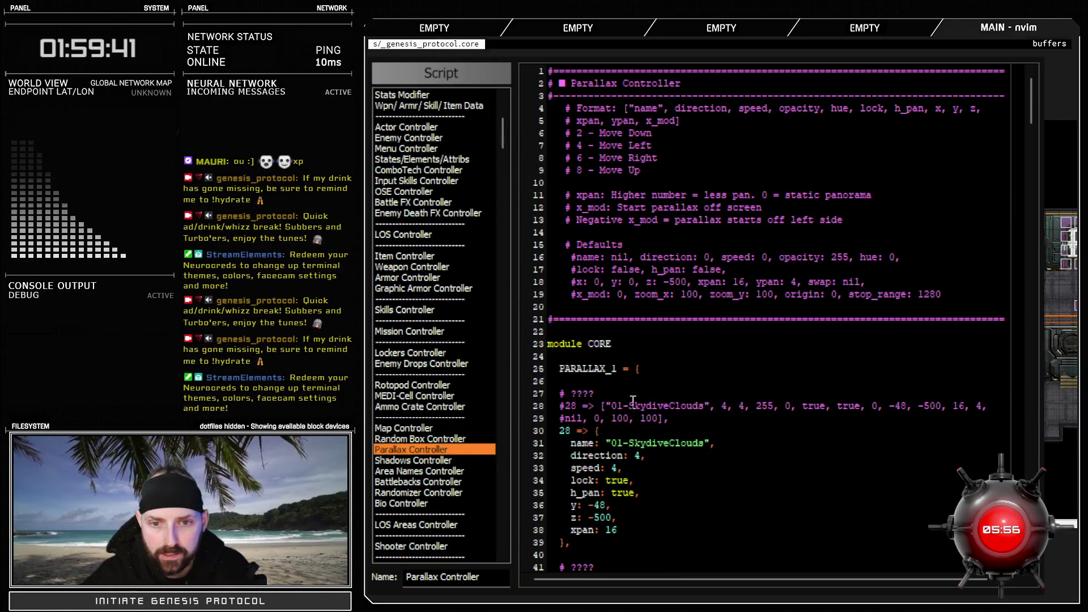
pyautogui.scroll(-14, 653, 416)
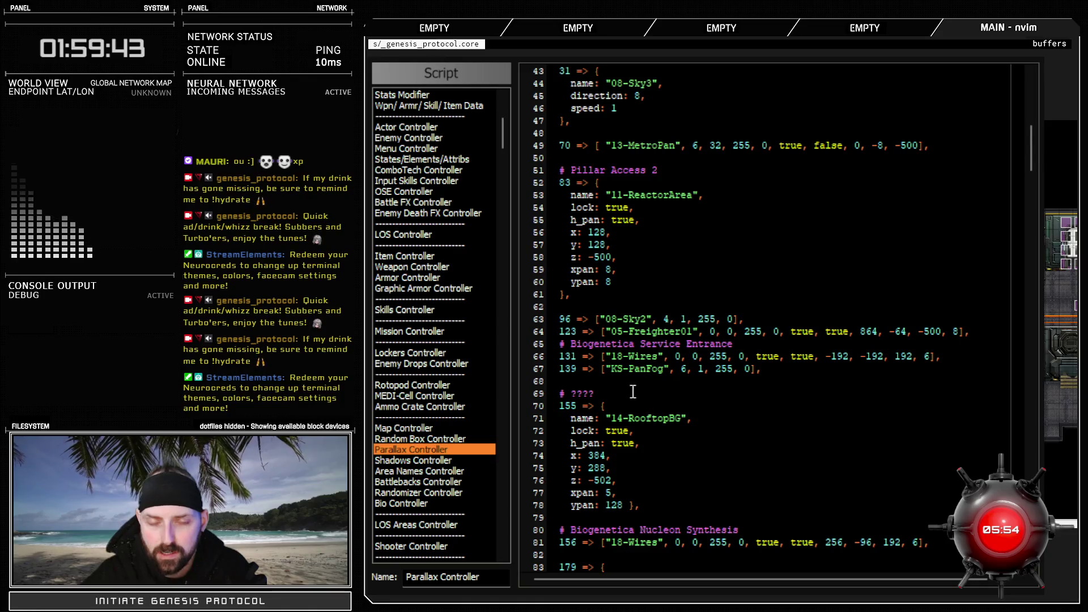
pyautogui.moveTo(572, 332); pyautogui.dragTo(972, 336)
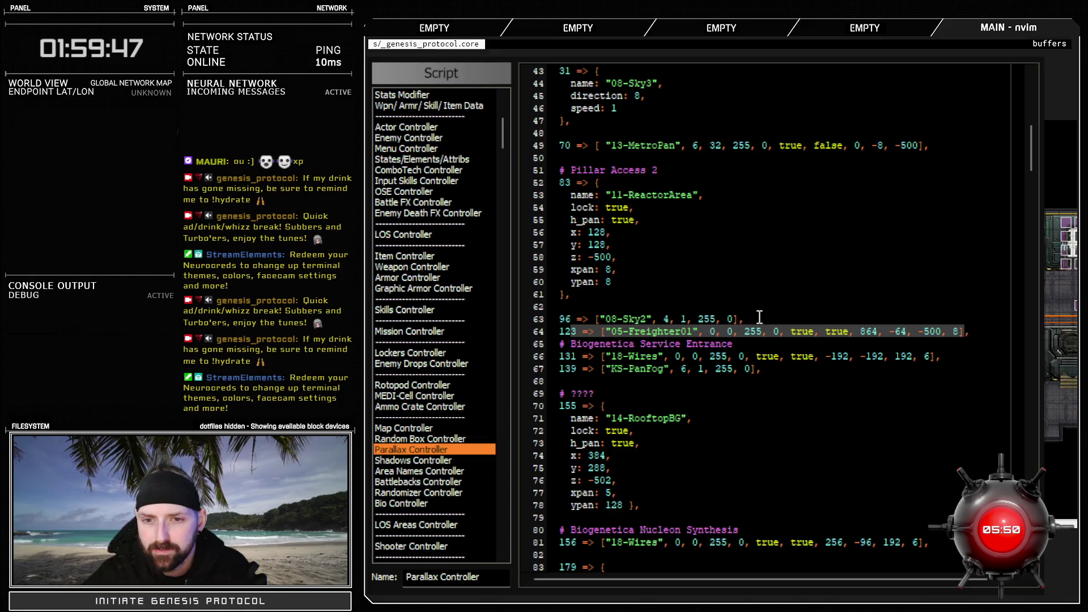
pyautogui.click(792, 321)
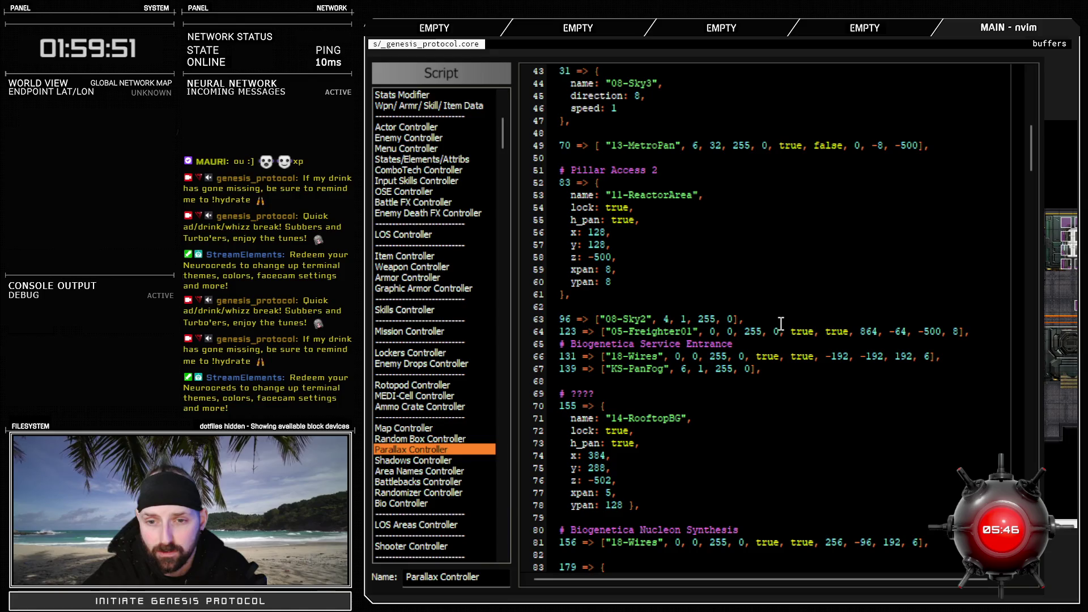
pyautogui.press('Return')
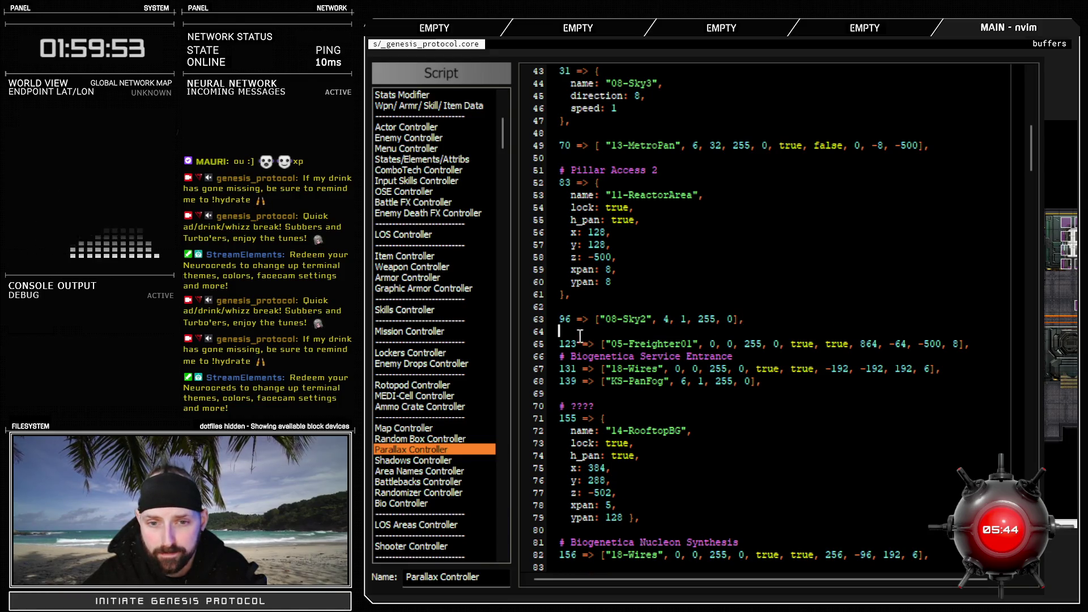
pyautogui.press('Down')
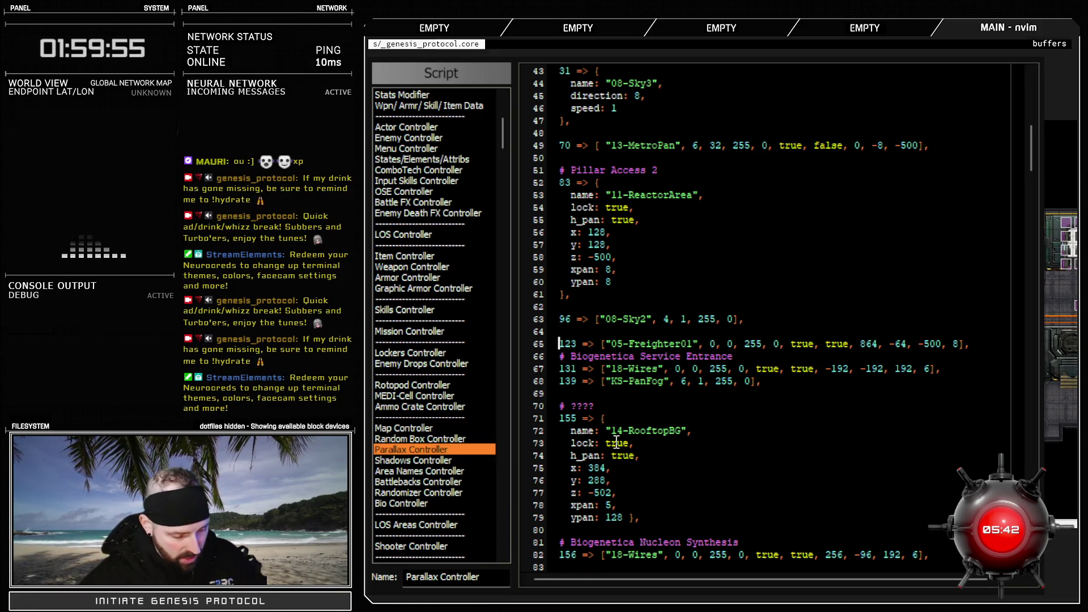
pyautogui.write('#')
pyautogui.click(983, 344)
pyautogui.press('Return')
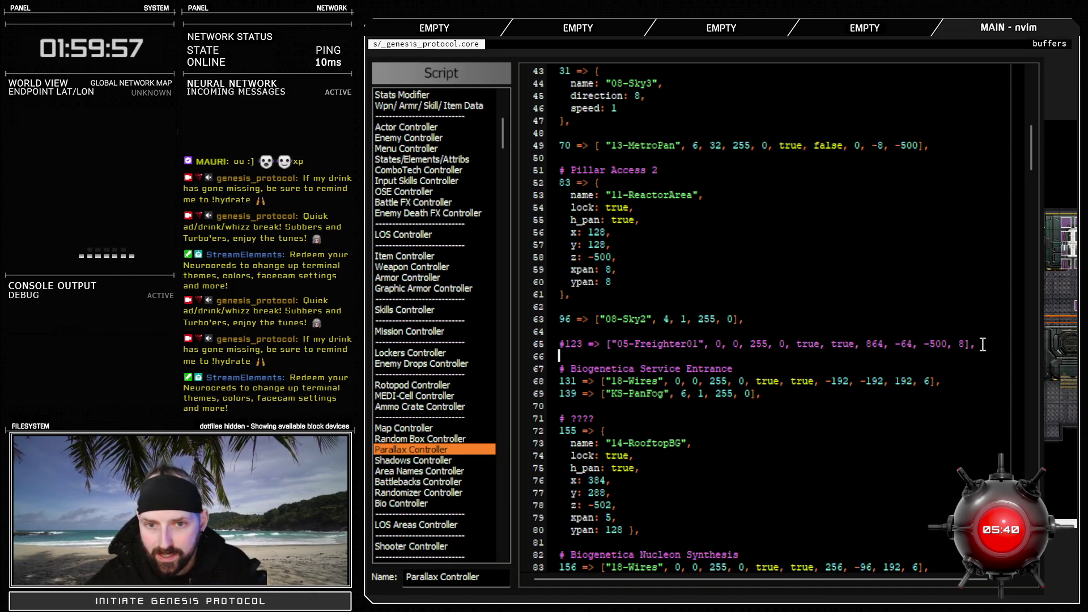
pyautogui.write('123')
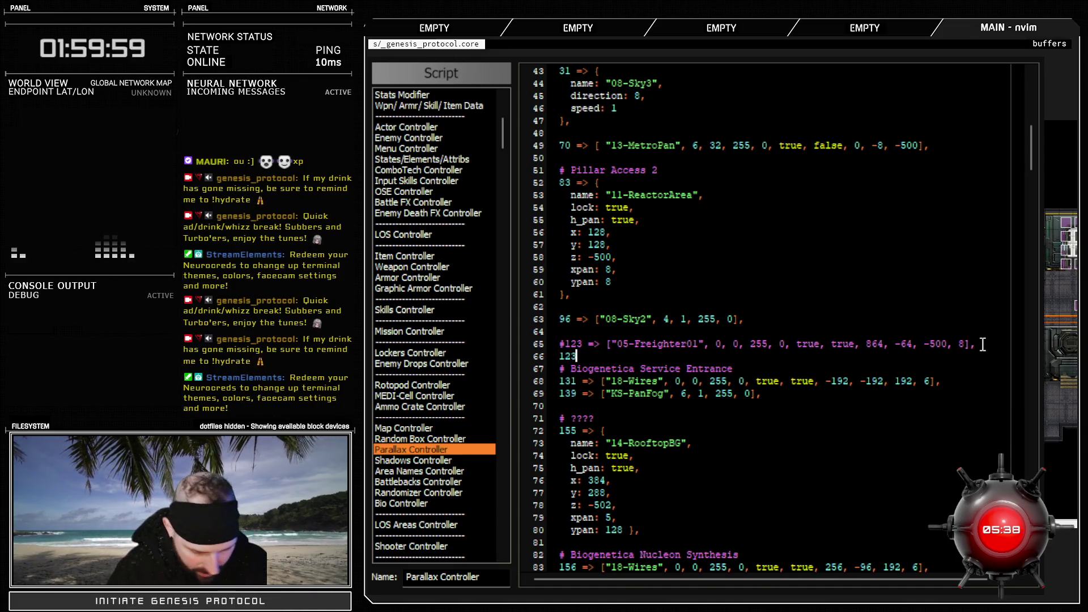
pyautogui.write(' =>')
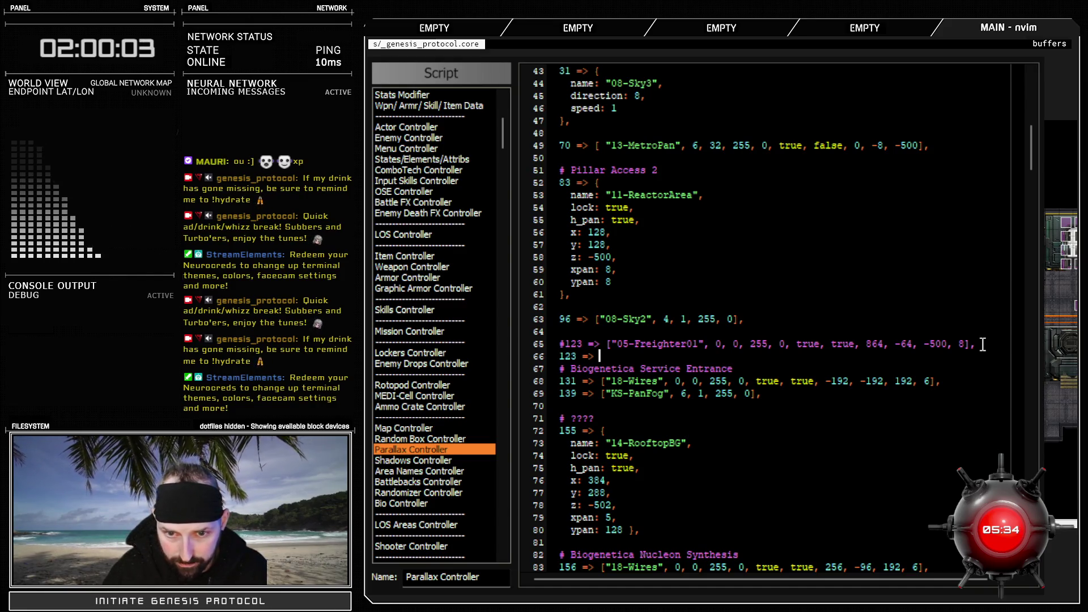
pyautogui.write(' [')
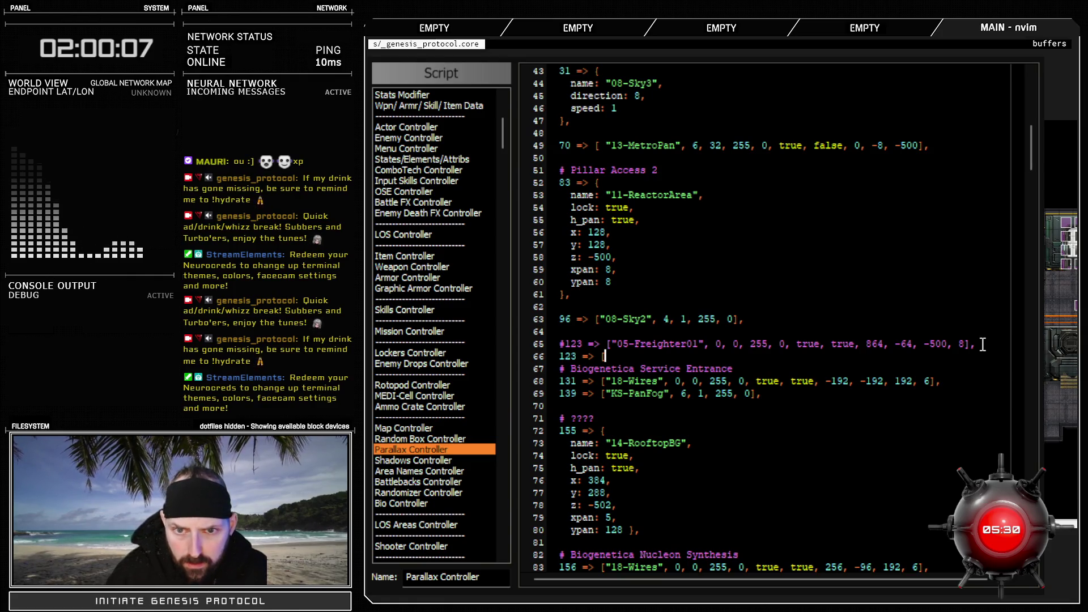
pyautogui.press('Return')
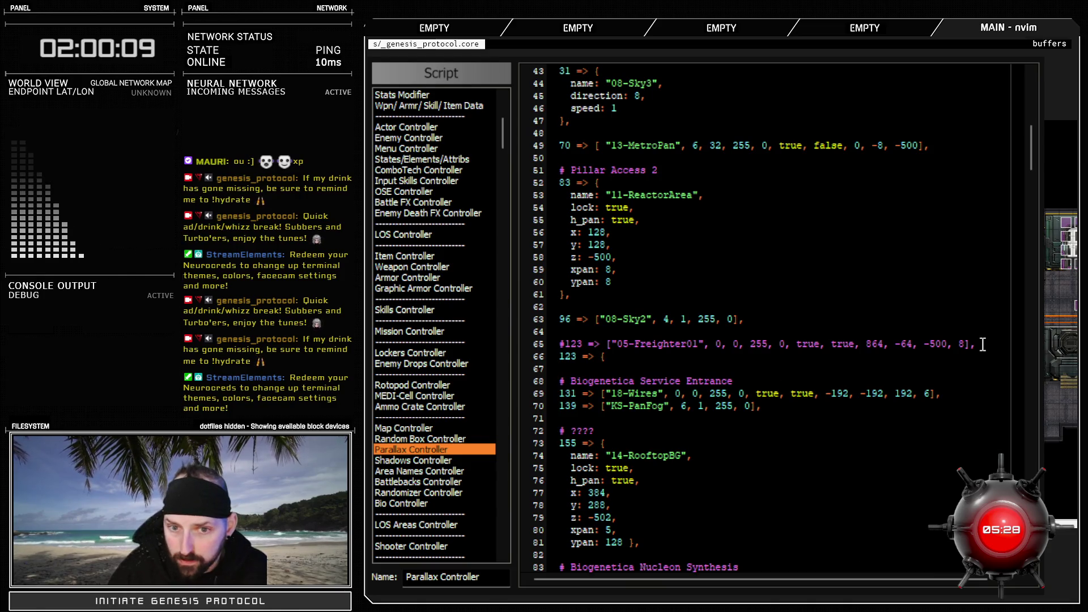
pyautogui.write('name:')
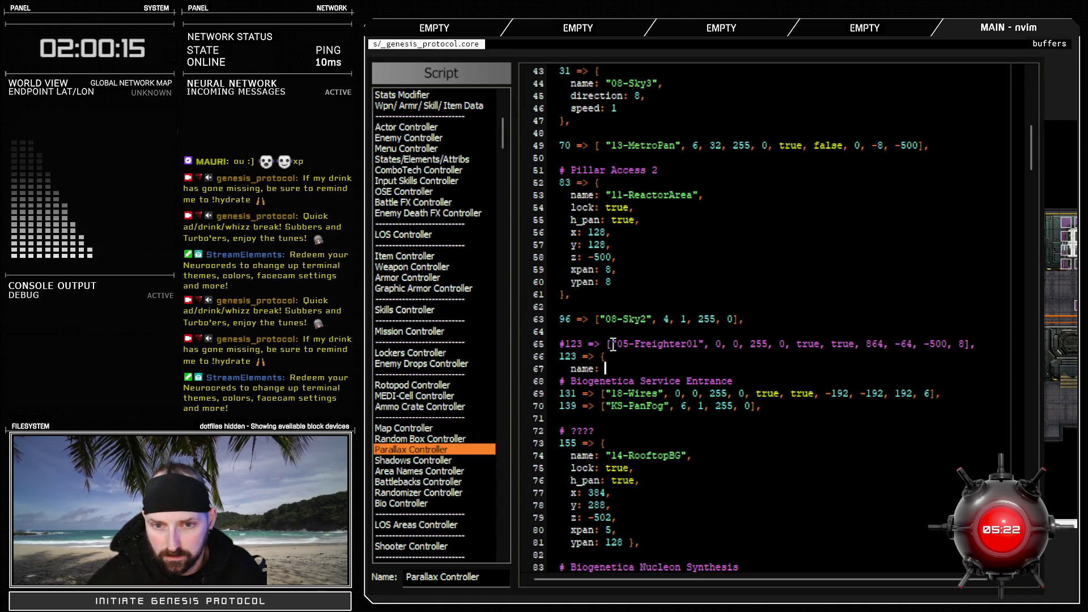
# Copy 05-Freighter01 from the old entry as the name value and review the old array's values
pyautogui.moveTo(613, 344); pyautogui.dragTo(705, 344)
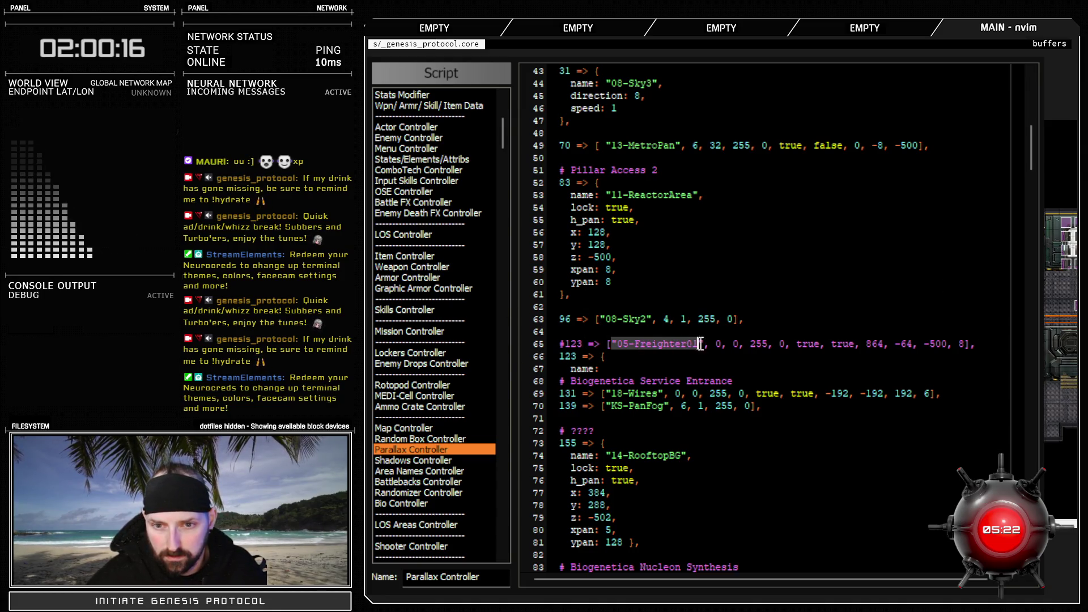
pyautogui.press('y')
pyautogui.click(626, 367)
pyautogui.press('p')
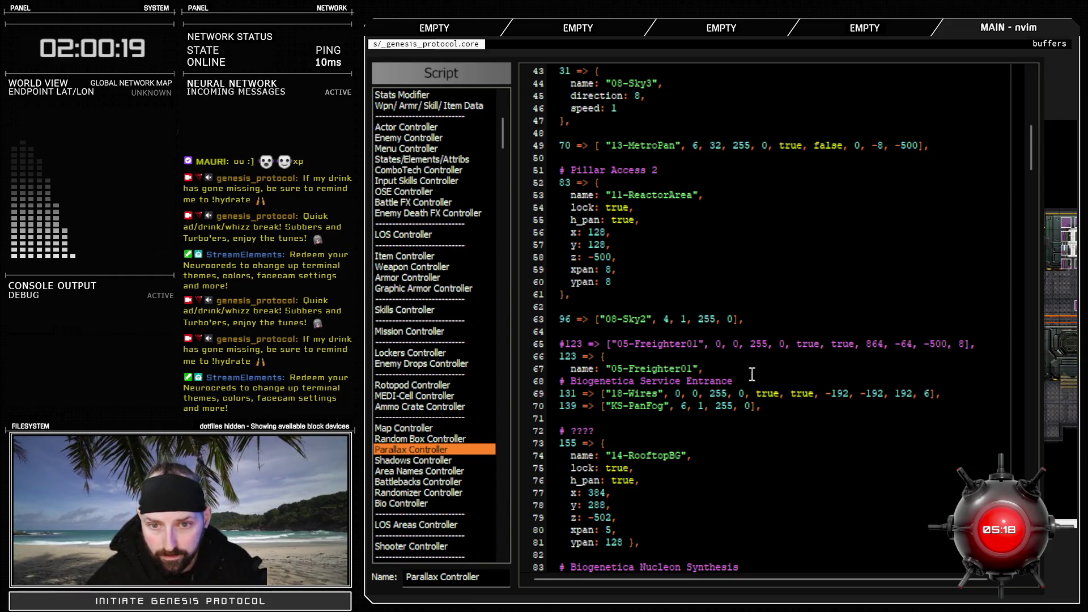
pyautogui.press('Return')
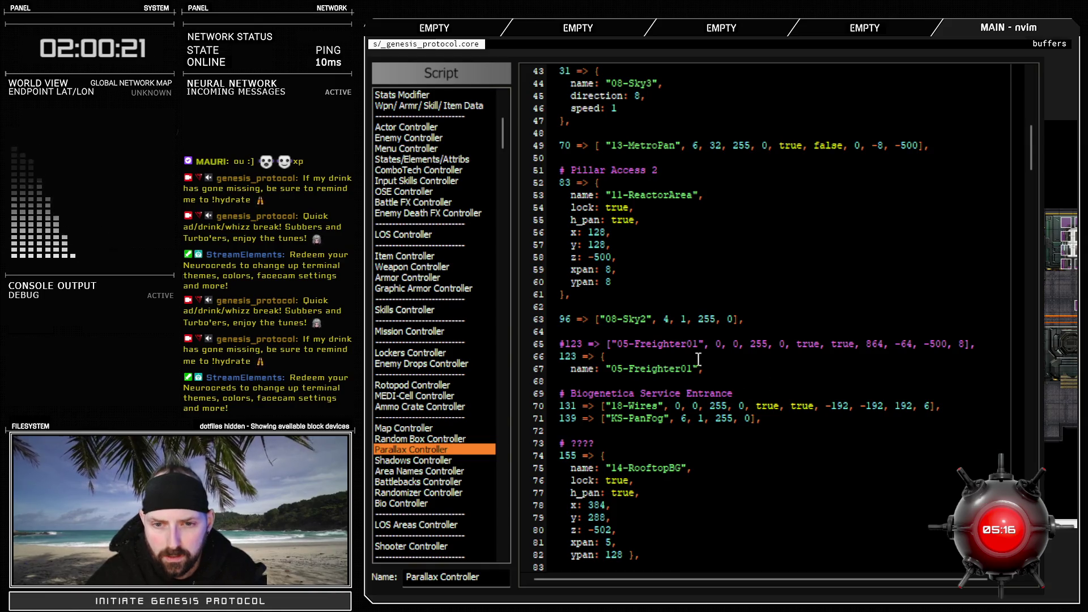
pyautogui.click(720, 344)
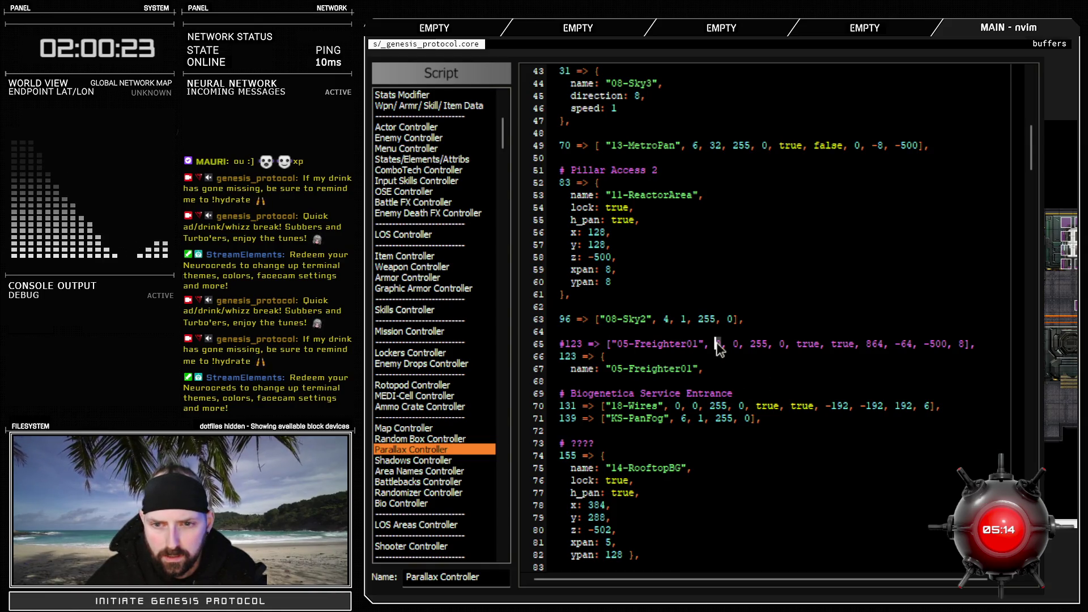
pyautogui.click(737, 344)
pyautogui.click(783, 344)
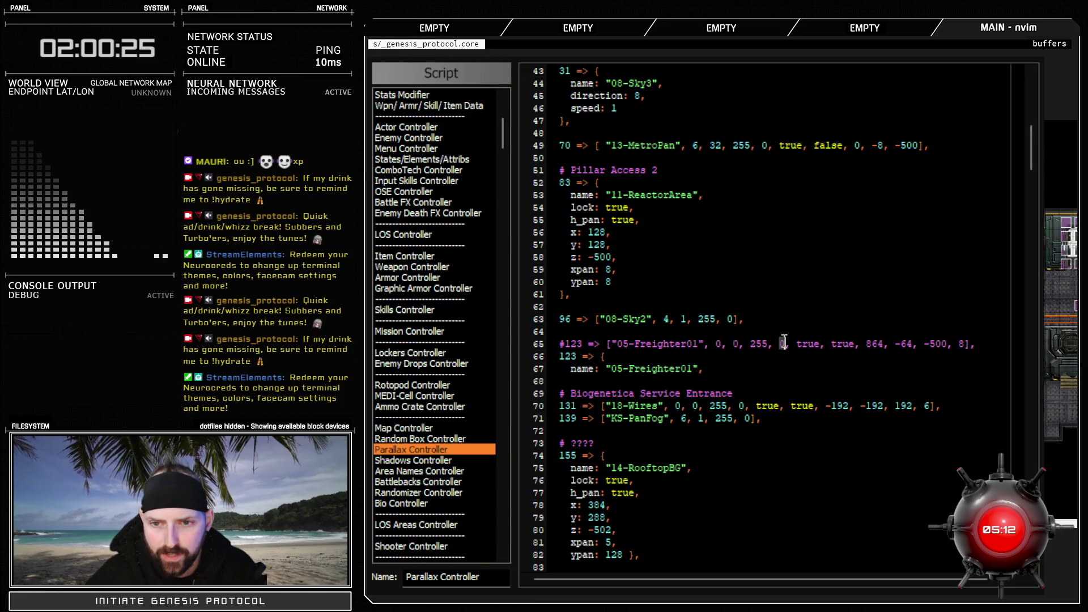
pyautogui.scroll(12, 785, 354)
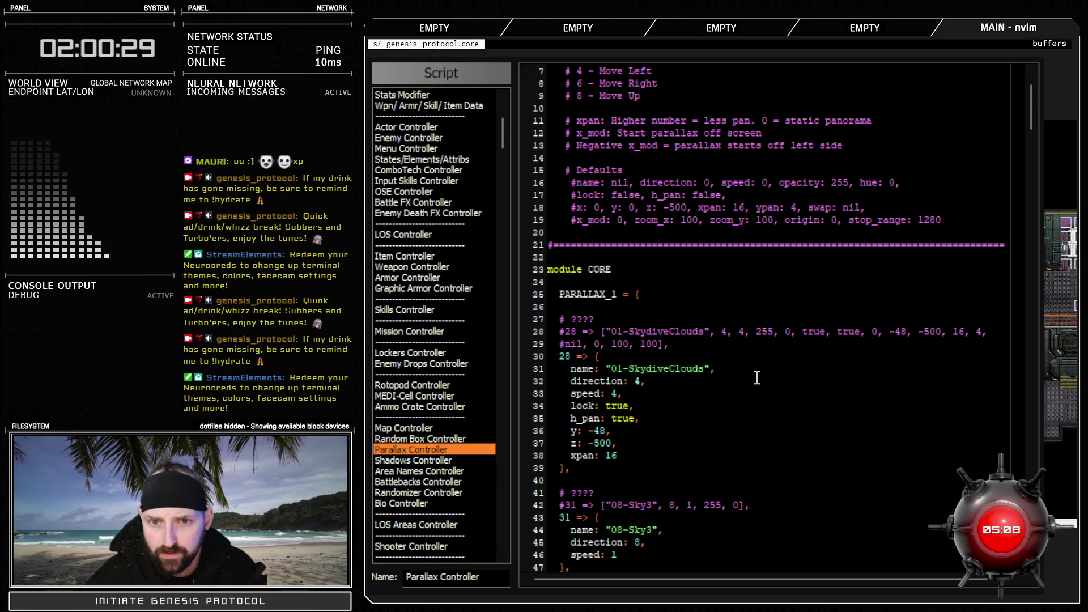
pyautogui.scroll(-14, 756, 377)
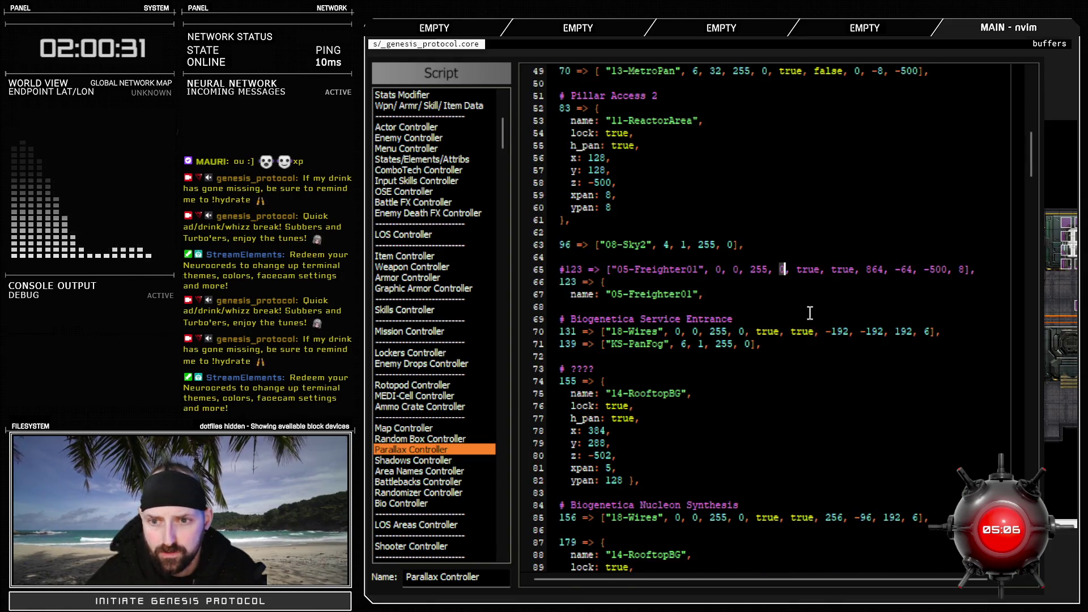
# Add lock: true and h_pan: true lines to entry 123, correcting the period after lock to a comma
pyautogui.click(723, 299)
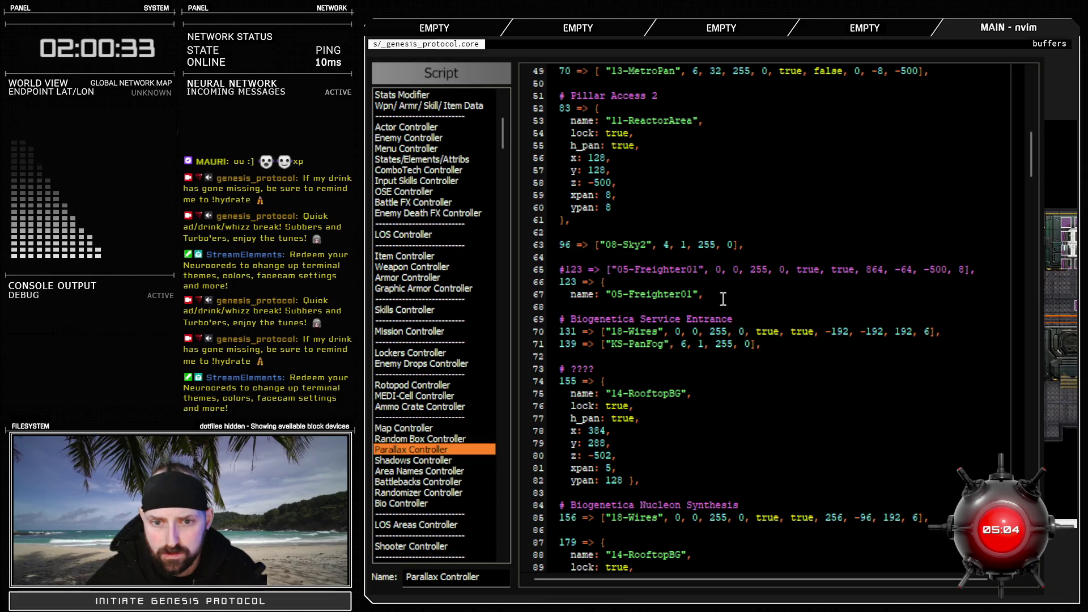
pyautogui.press('Return')
pyautogui.write('lock')
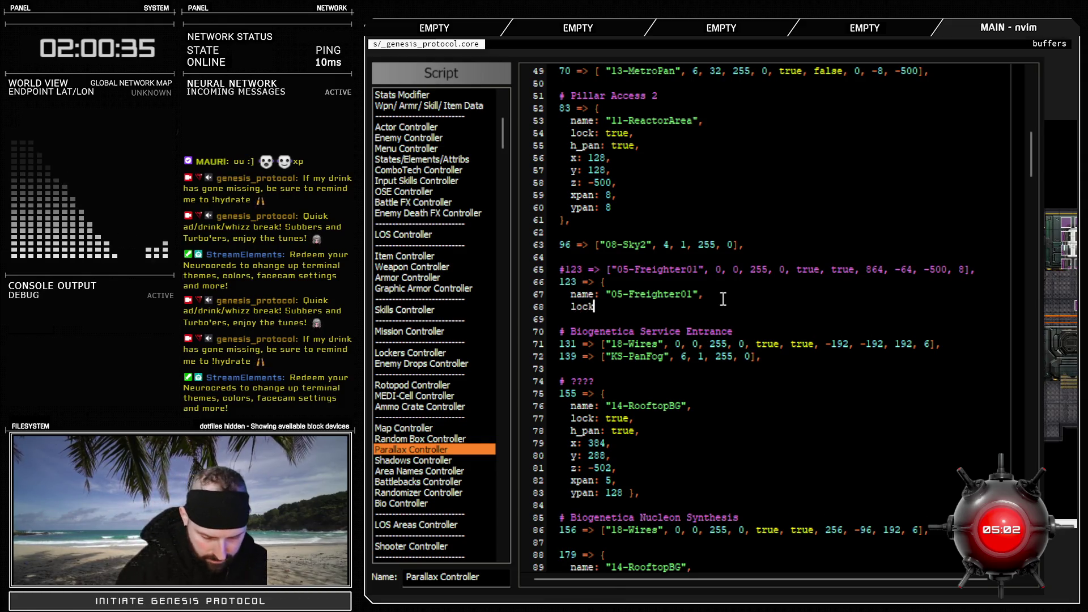
pyautogui.write(': true.')
pyautogui.press('Return')
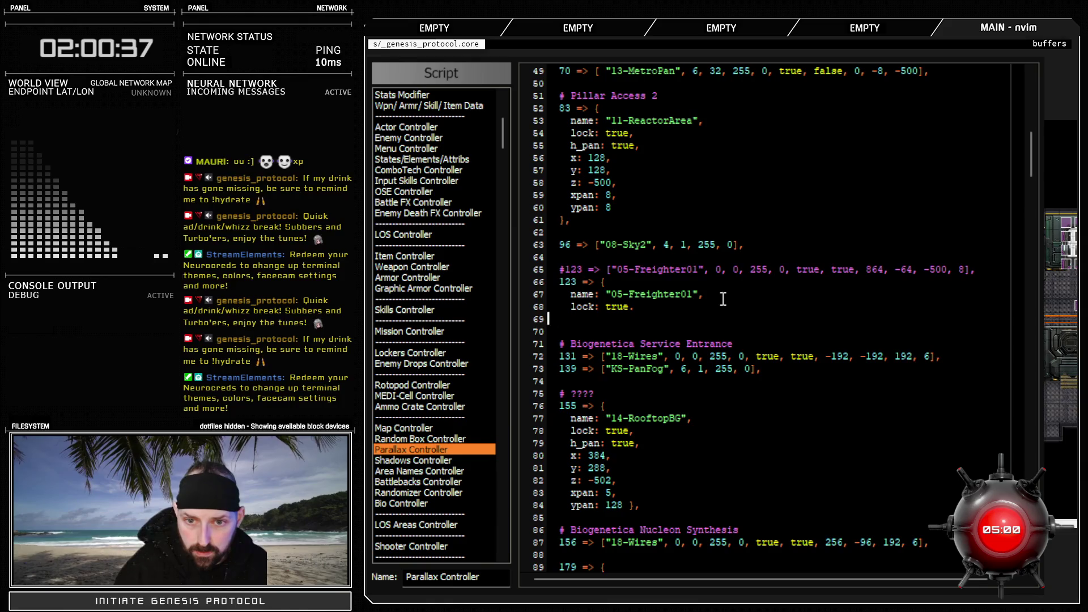
pyautogui.press('Escape')
pyautogui.press('k')
pyautogui.press('$')
pyautogui.press('r')
pyautogui.press(',')
pyautogui.write('jSh')
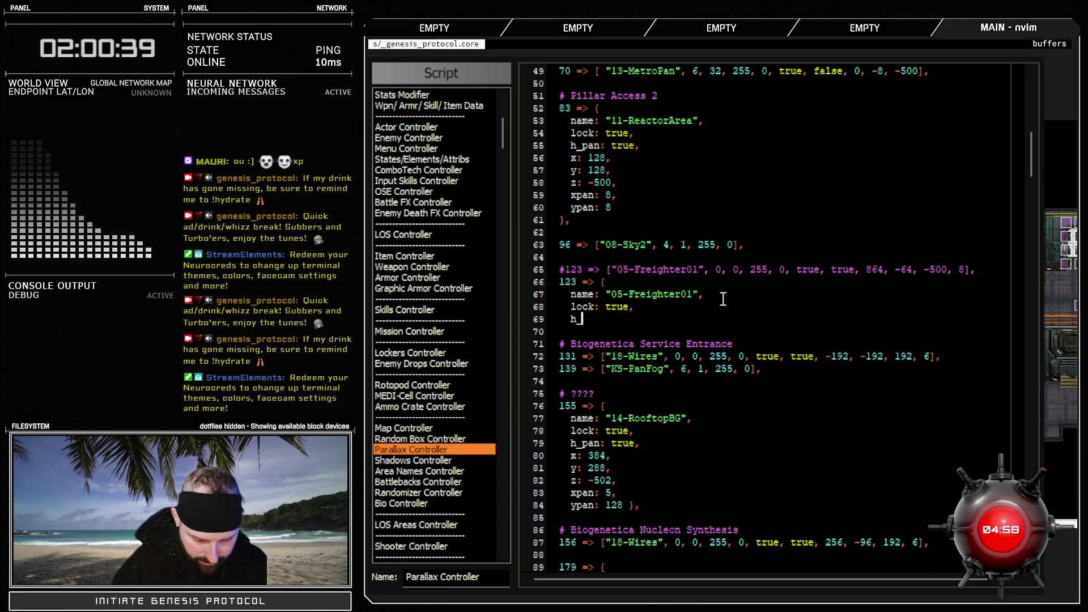
pyautogui.write('_pan: true')
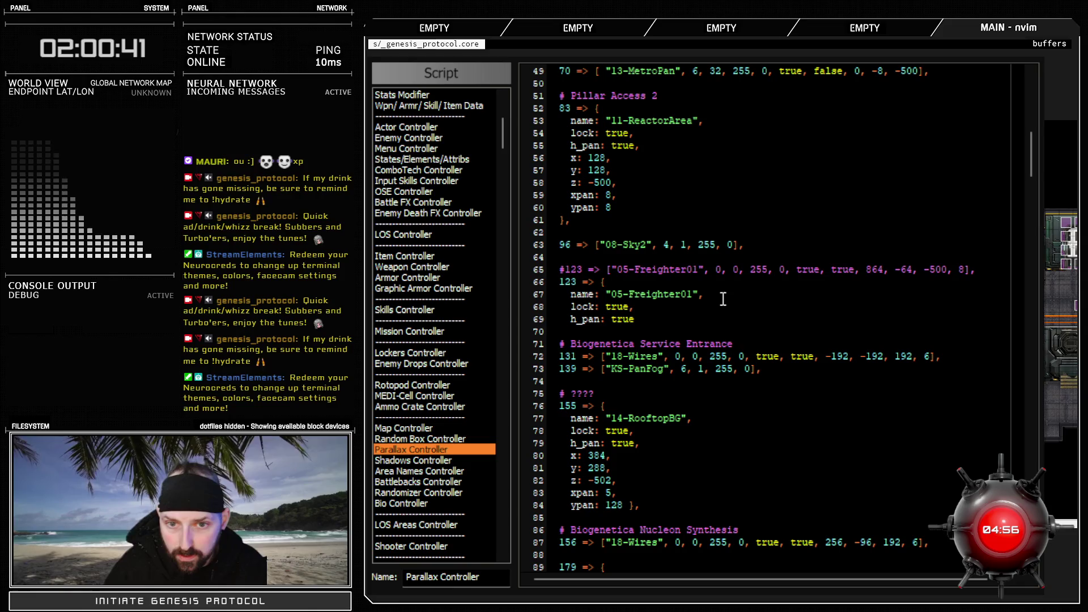
pyautogui.write(',')
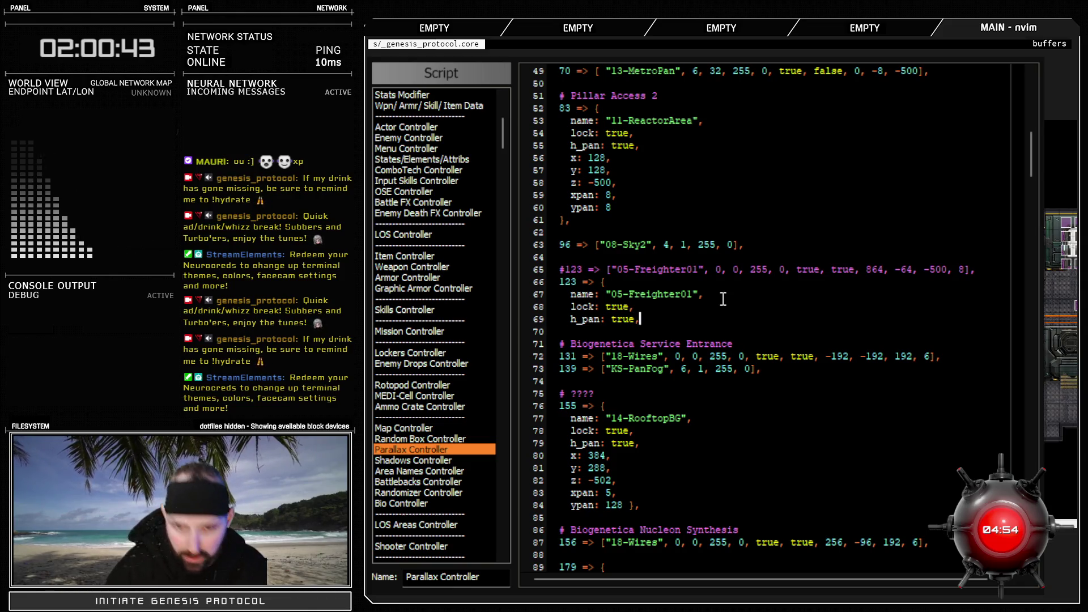
pyautogui.press('Return')
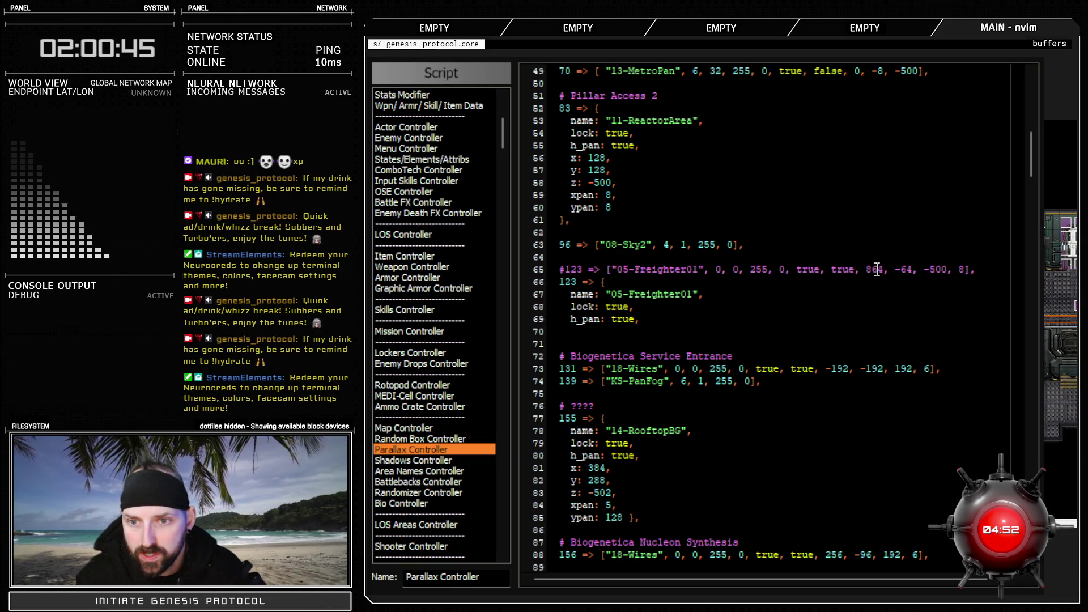
# Check the 864 x value in the old Freighter01 array
pyautogui.doubleClick(877, 270)
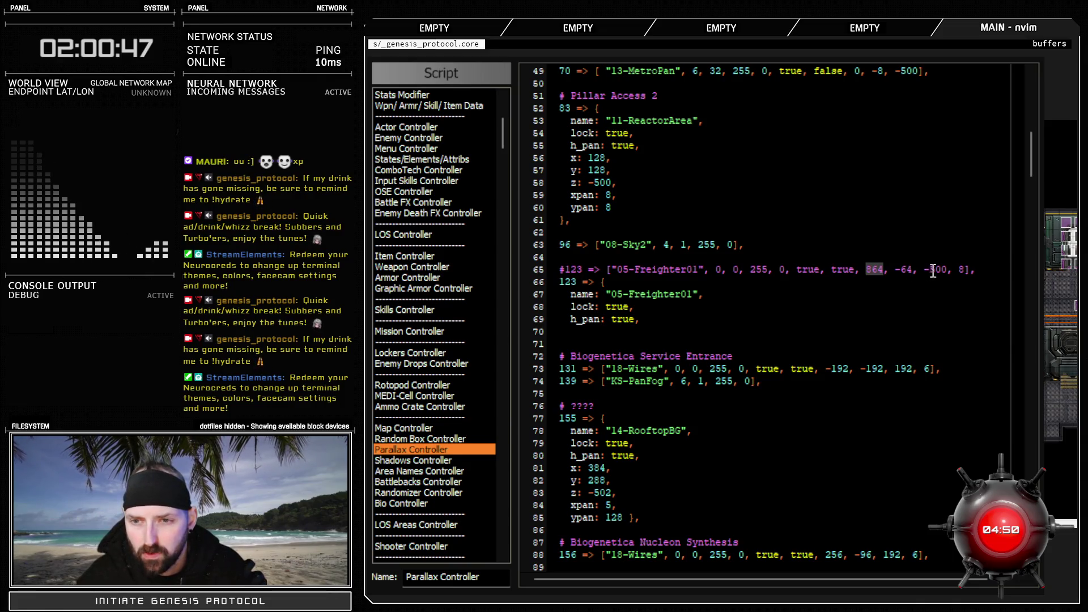
pyautogui.click(966, 270)
pyautogui.scroll(16, 870, 355)
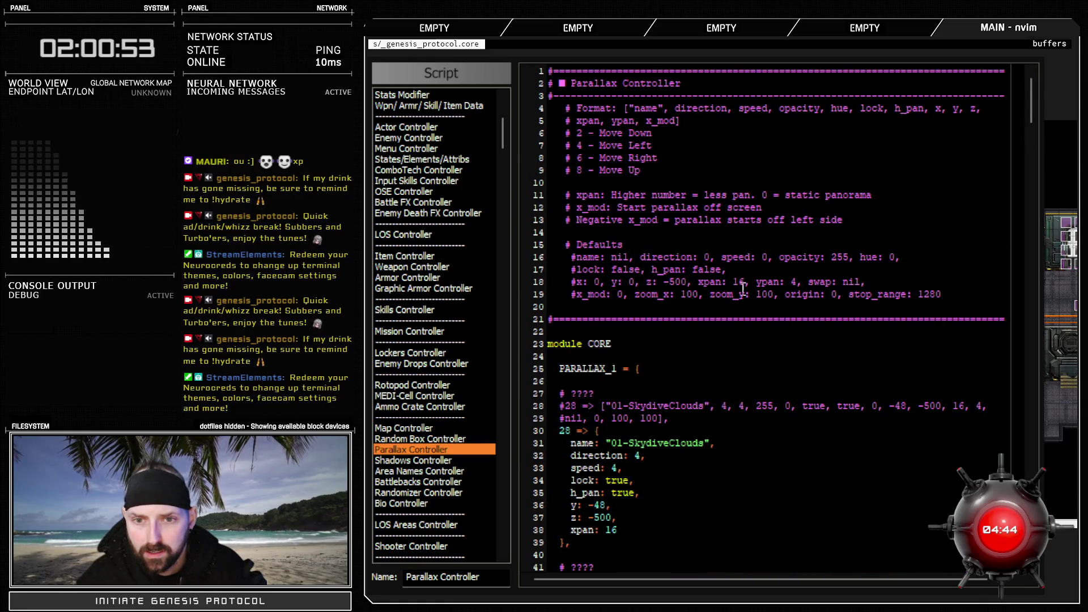
pyautogui.scroll(-16, 748, 422)
# Add x: 864, y: -64 and xpan: 8 to entry 123 and close it with a brace
pyautogui.click(658, 320)
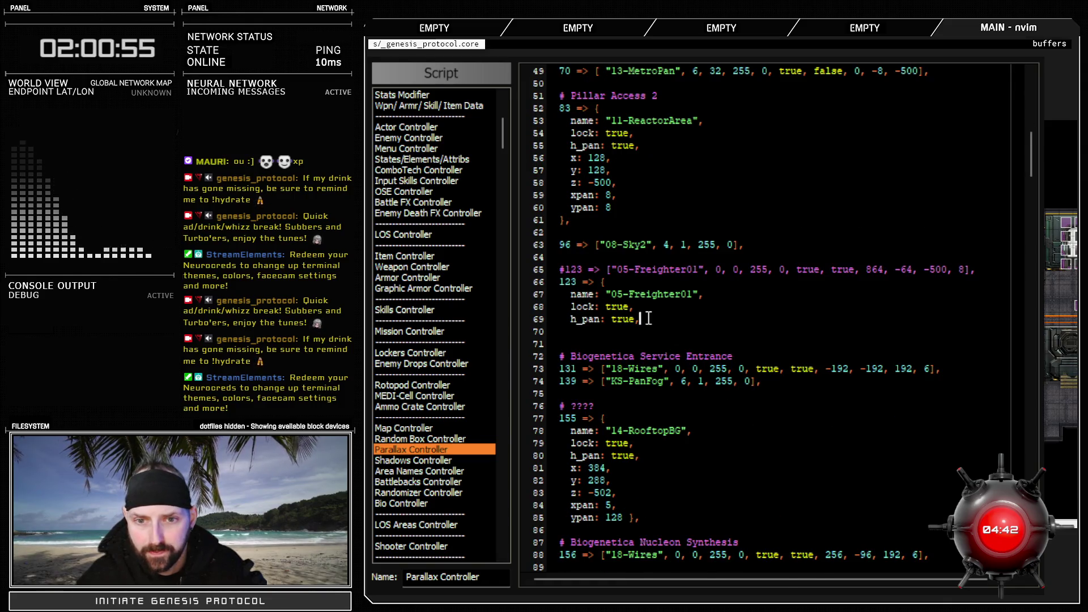
pyautogui.press('o')
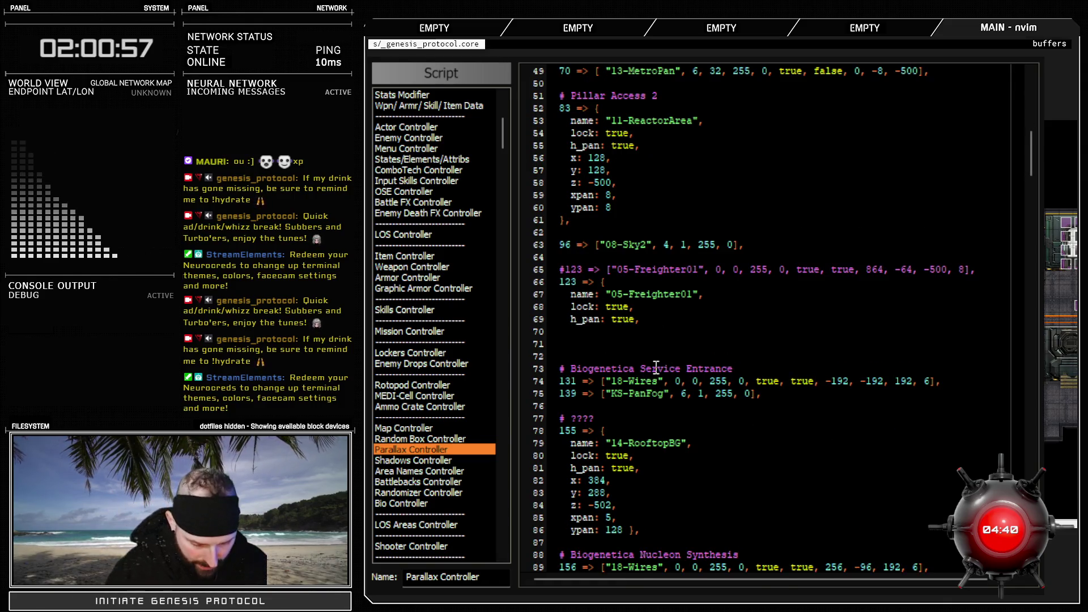
pyautogui.write('x: 8')
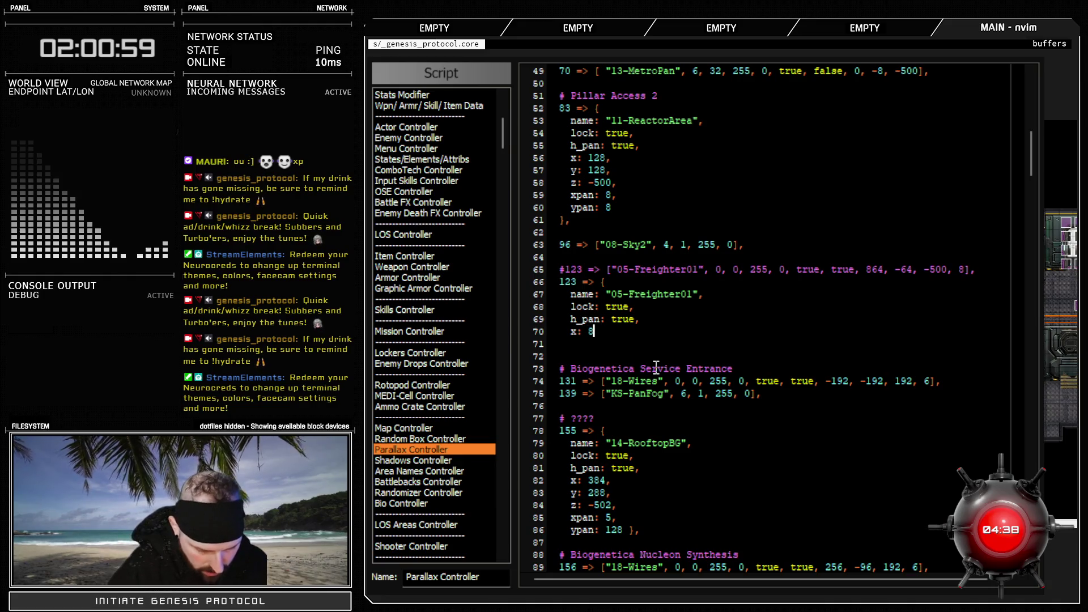
pyautogui.write('64,')
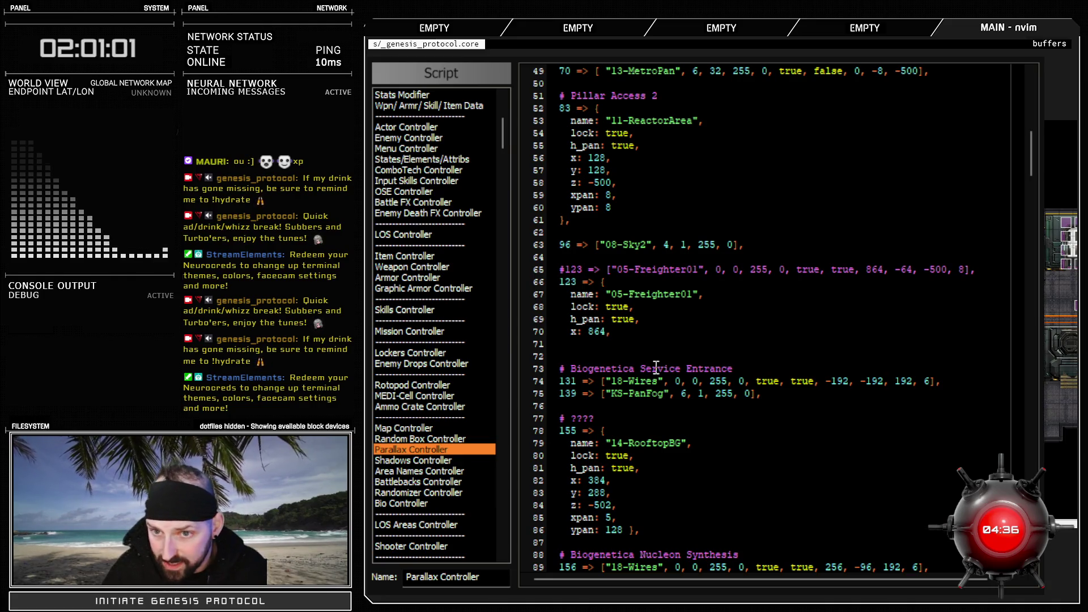
pyautogui.press('Return')
pyautogui.write(': -64,')
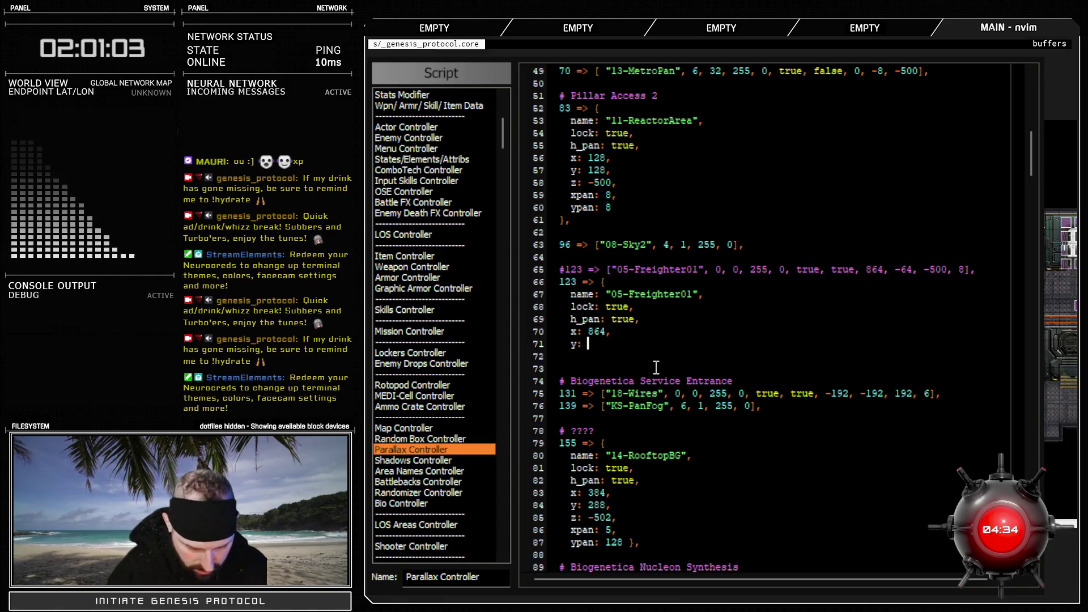
pyautogui.press('Return')
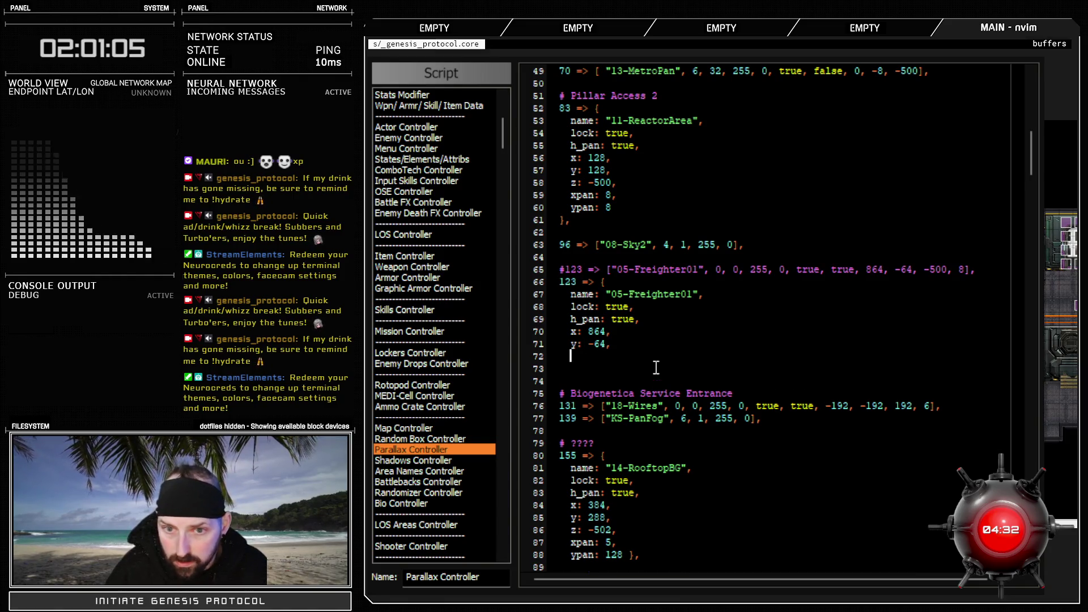
pyautogui.write('z: -')
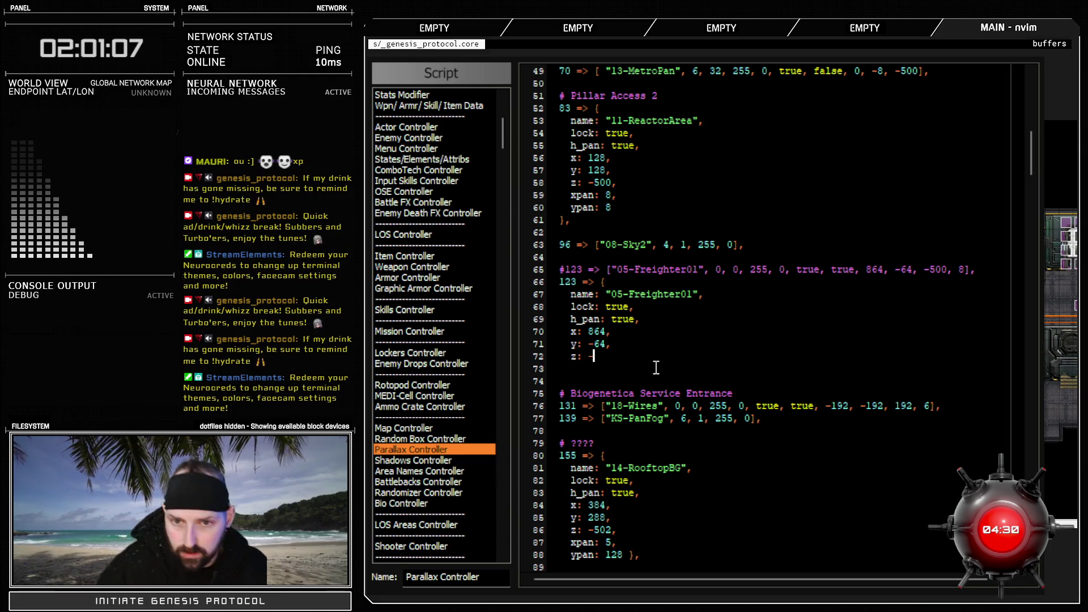
pyautogui.scroll(15, 655, 368)
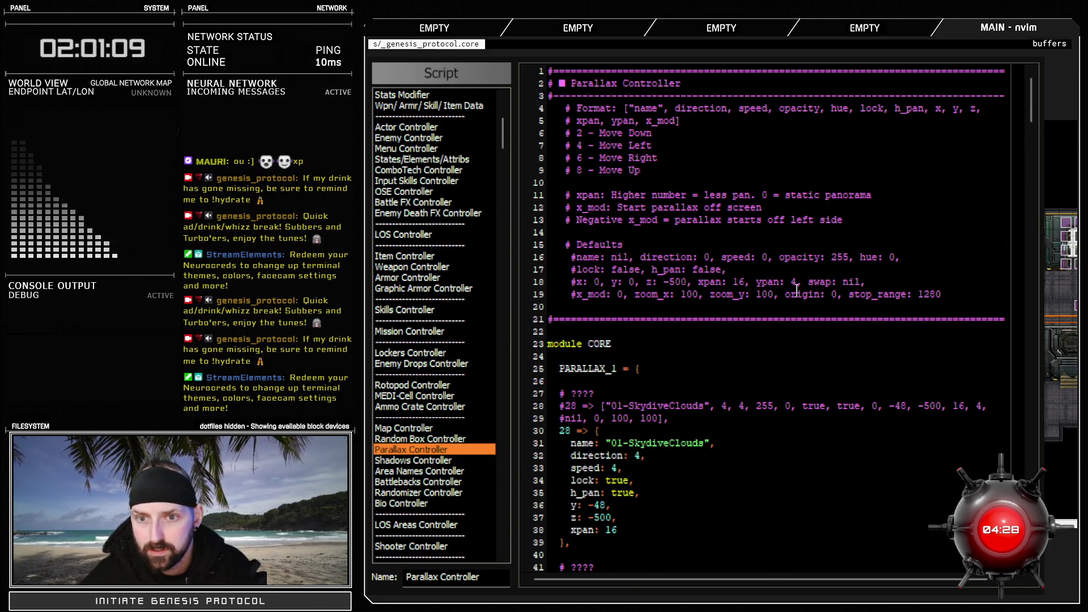
pyautogui.scroll(-18, 651, 352)
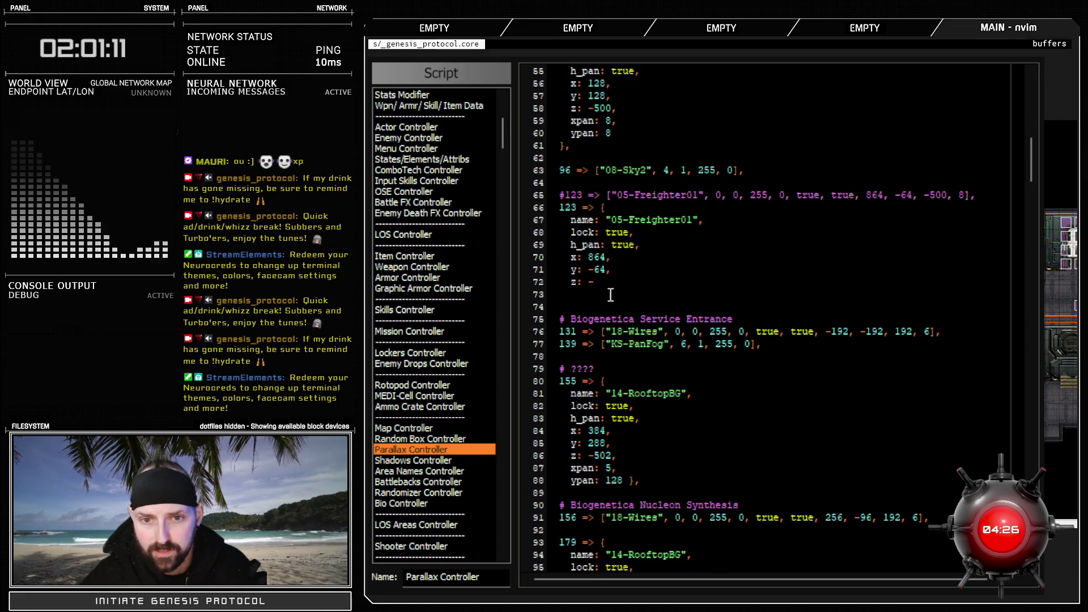
pyautogui.press('BackSpace')
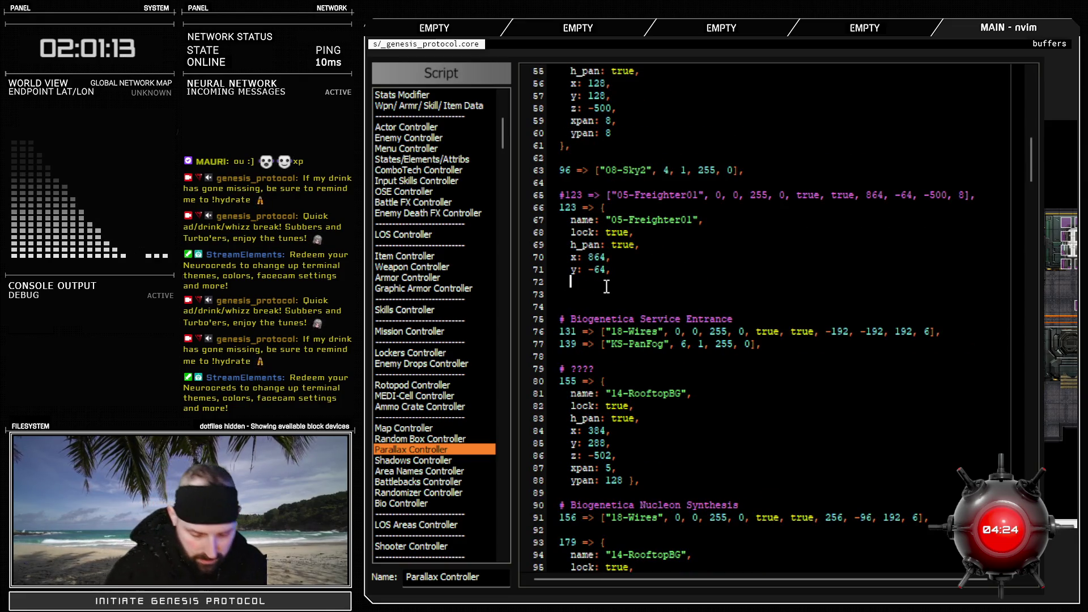
pyautogui.write('xpan: 8')
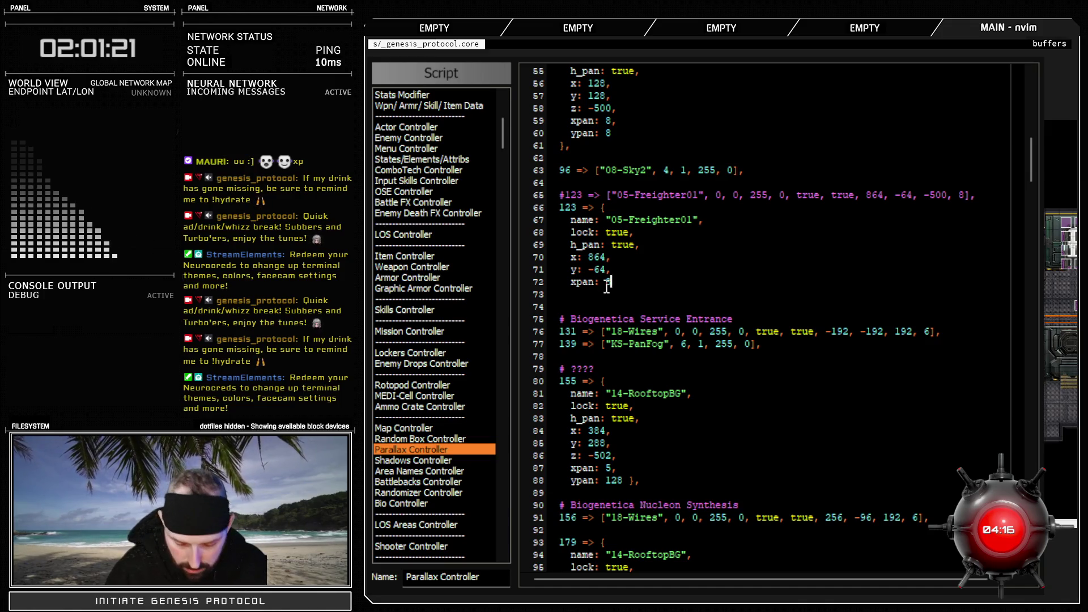
pyautogui.write('A }')
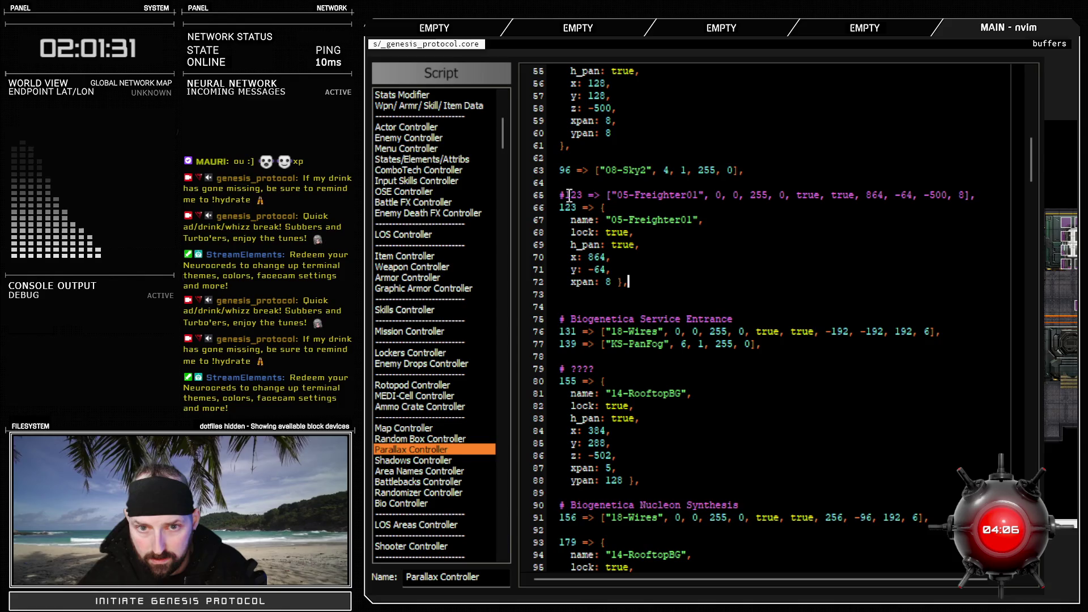
# Add a '# Deck C3-44' comment above the 123 hash, separated from the old commented line by a blank line
pyautogui.click(985, 197)
pyautogui.press('Return')
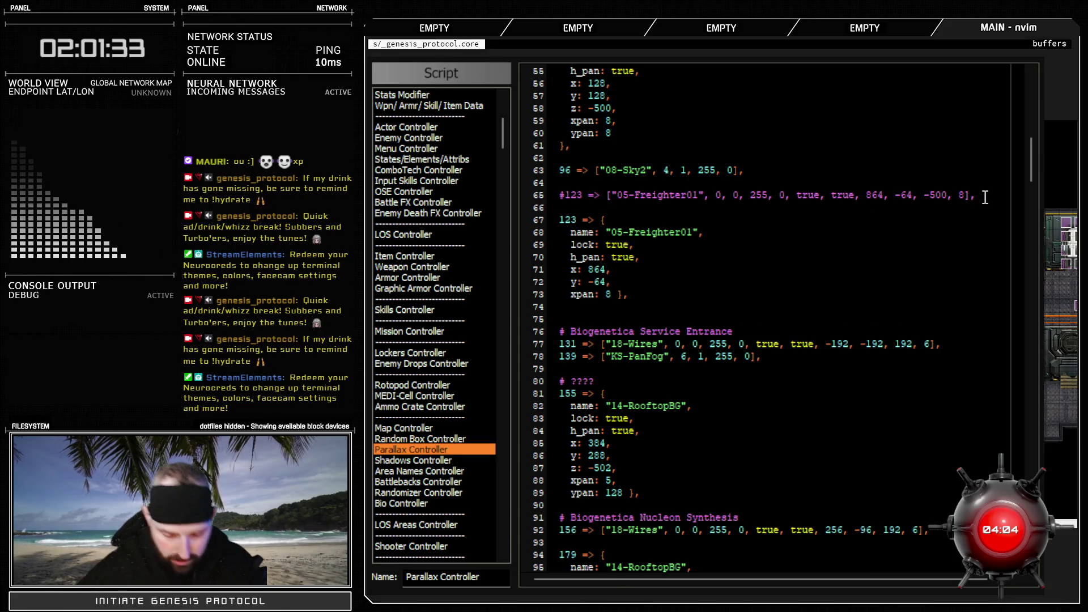
pyautogui.write('#')
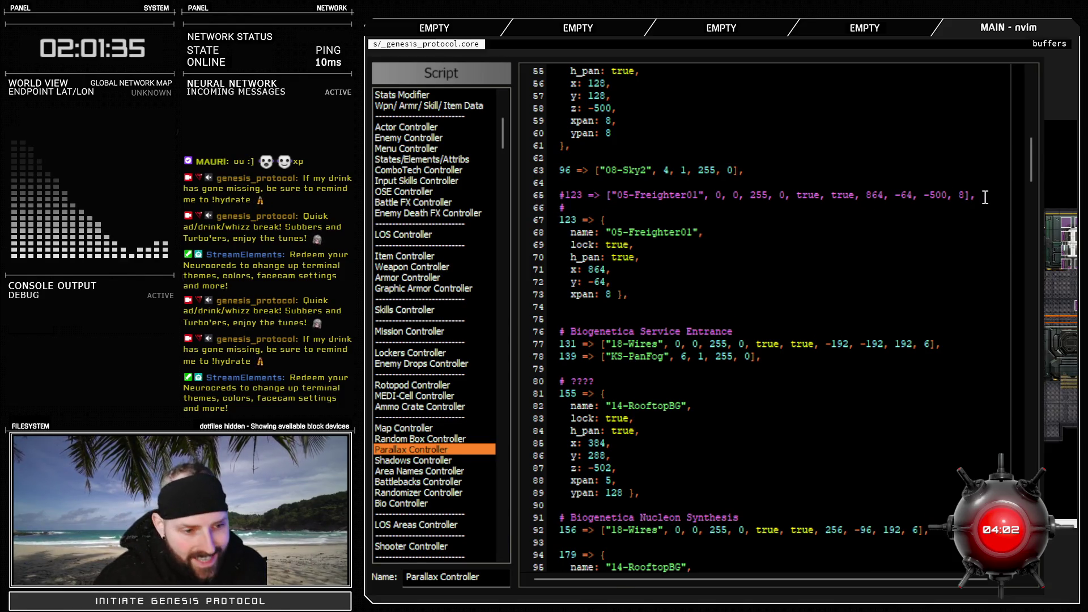
pyautogui.write(' Deck ')
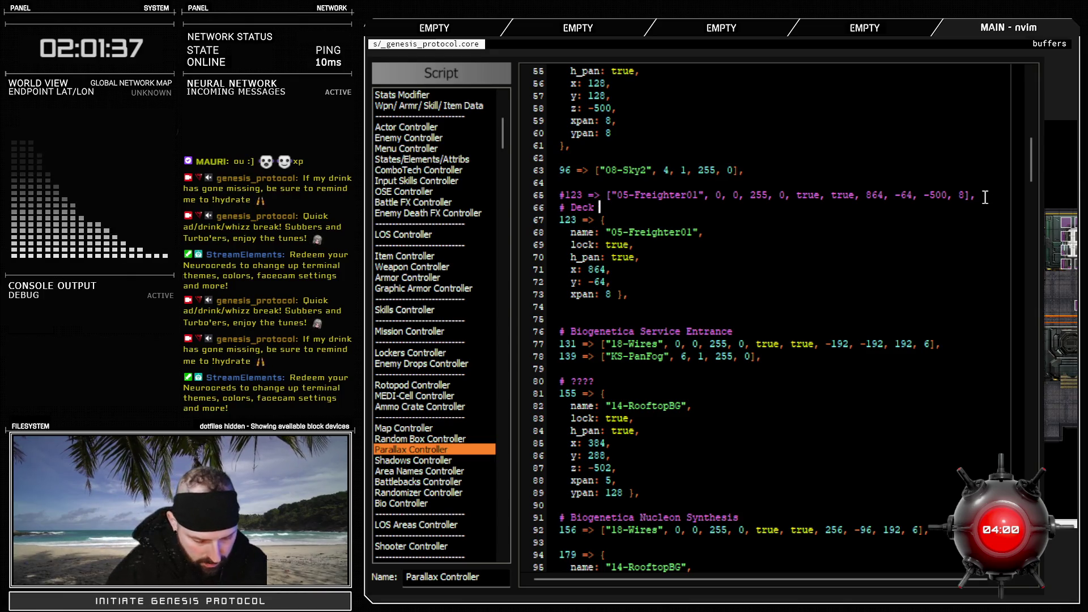
pyautogui.write('C3-')
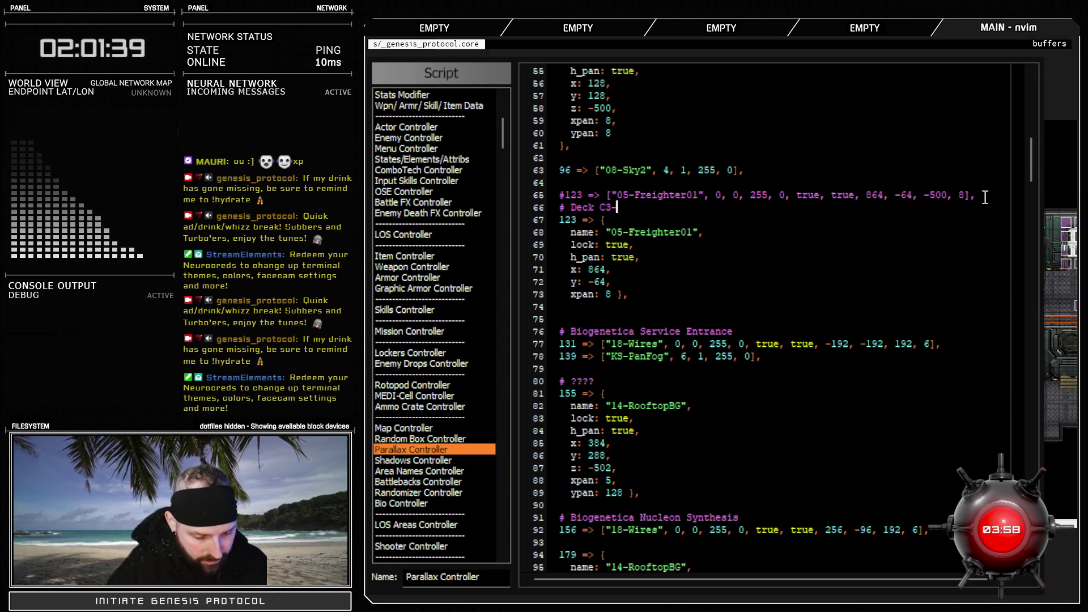
pyautogui.write('44')
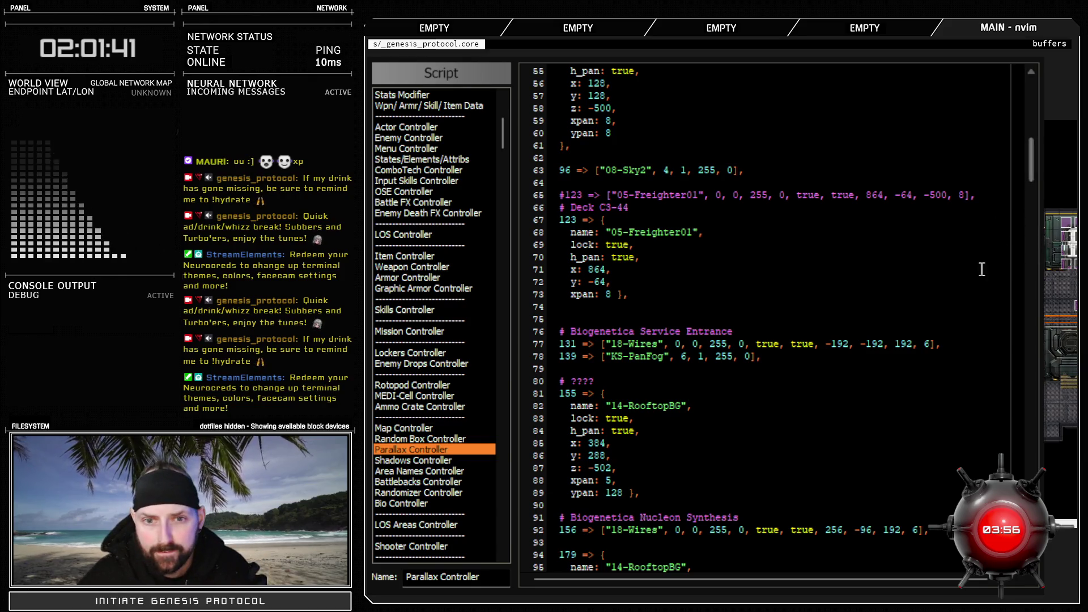
pyautogui.click(993, 196)
pyautogui.press('Return')
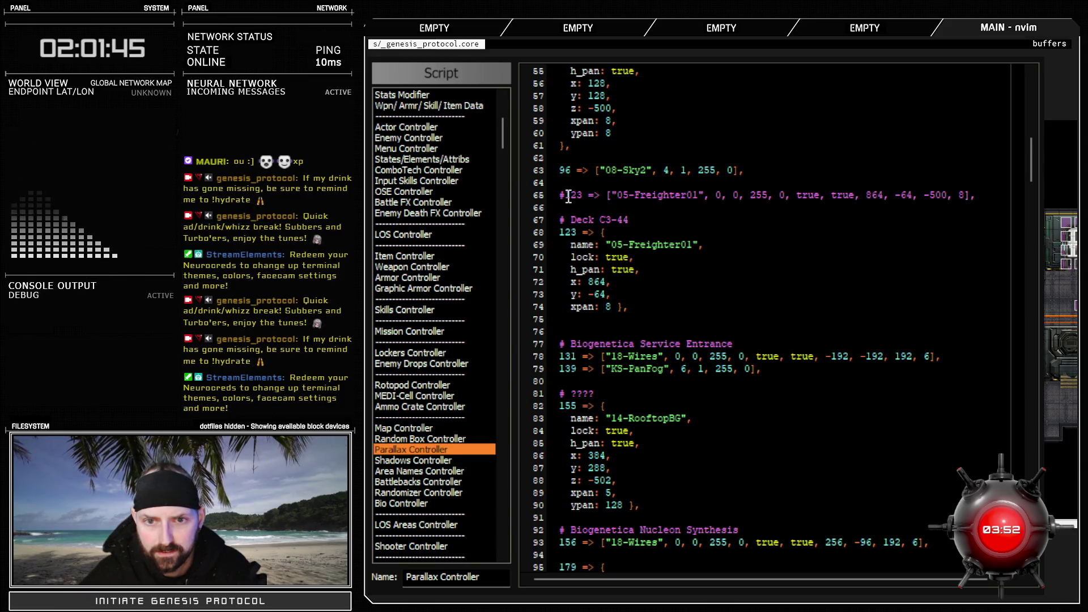
pyautogui.click(564, 195)
pyautogui.keyDown('shift'); pyautogui.click(979, 194); pyautogui.keyUp('shift')
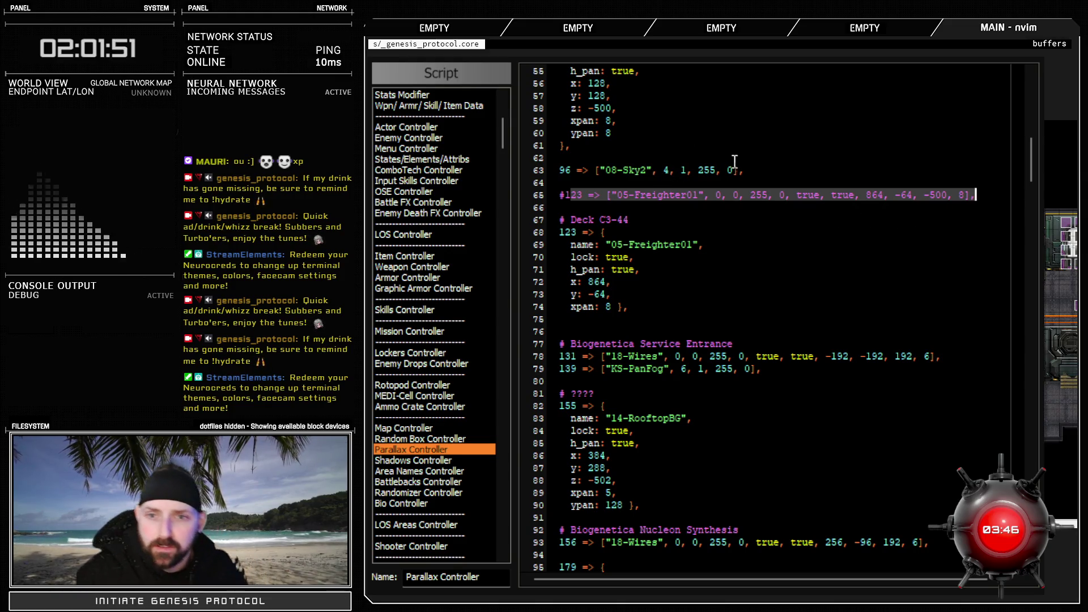
pyautogui.click(753, 169)
# Start a 96 => { hash with name "08-Sky2" copied from the old entry
pyautogui.press('Return')
pyautogui.press('Return')
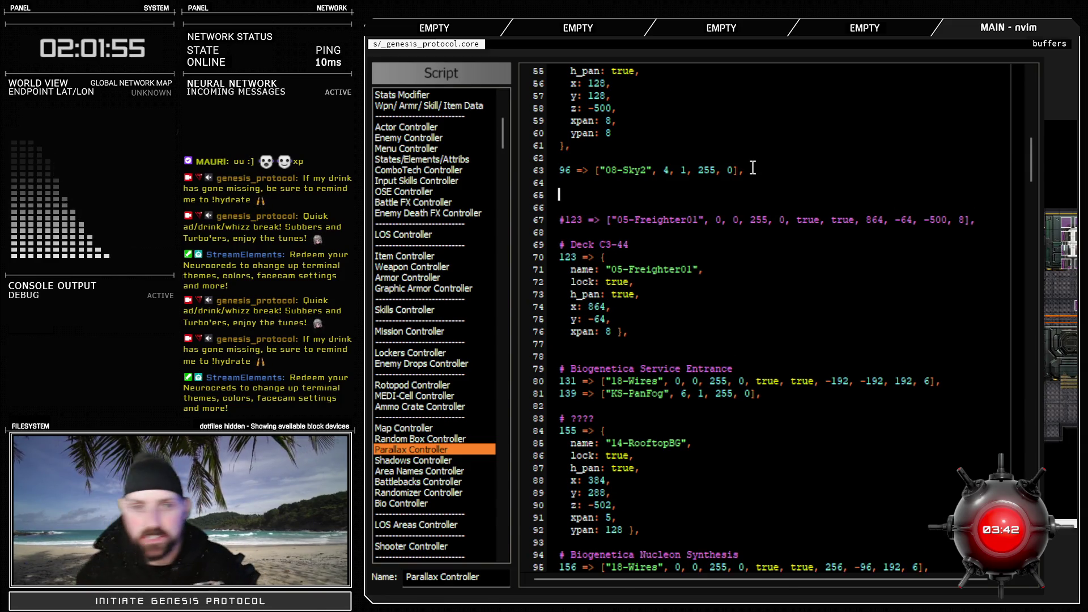
pyautogui.write('96 =')
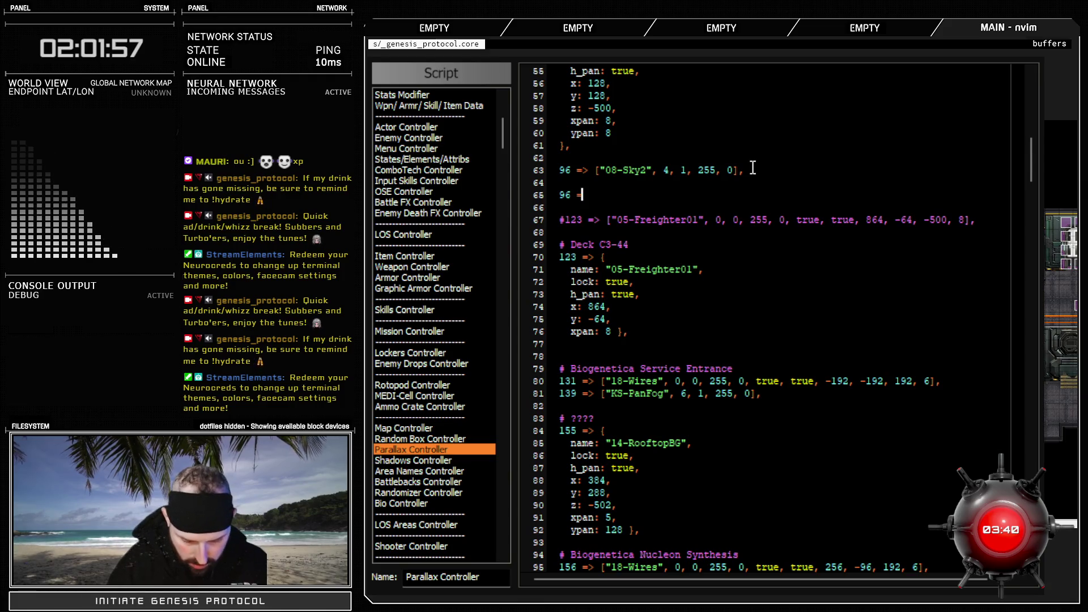
pyautogui.write('> {')
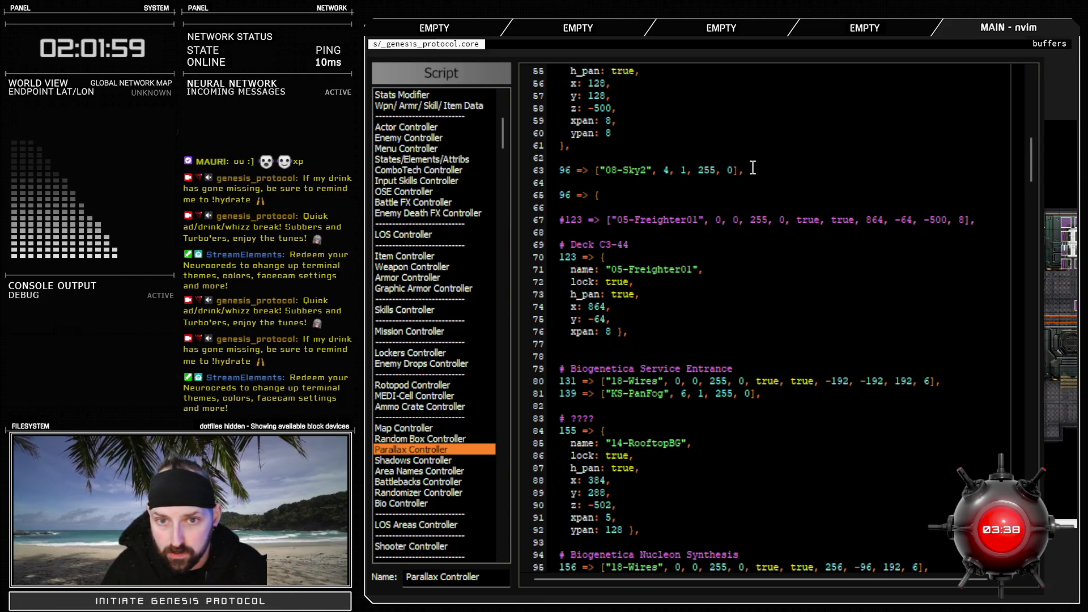
pyautogui.press('Return')
pyautogui.write('name:')
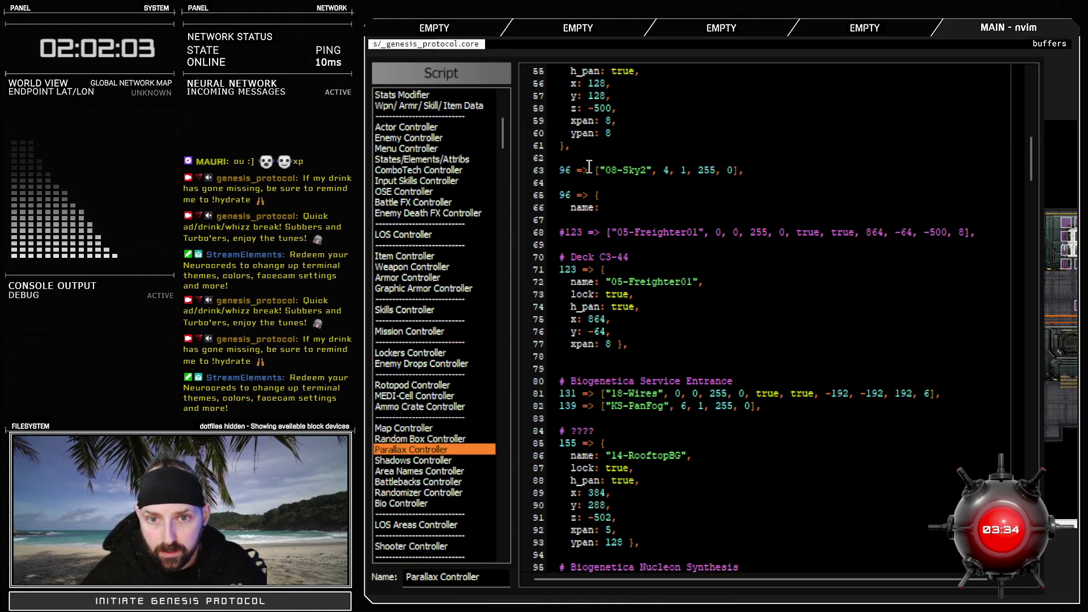
pyautogui.moveTo(601, 170); pyautogui.dragTo(650, 171)
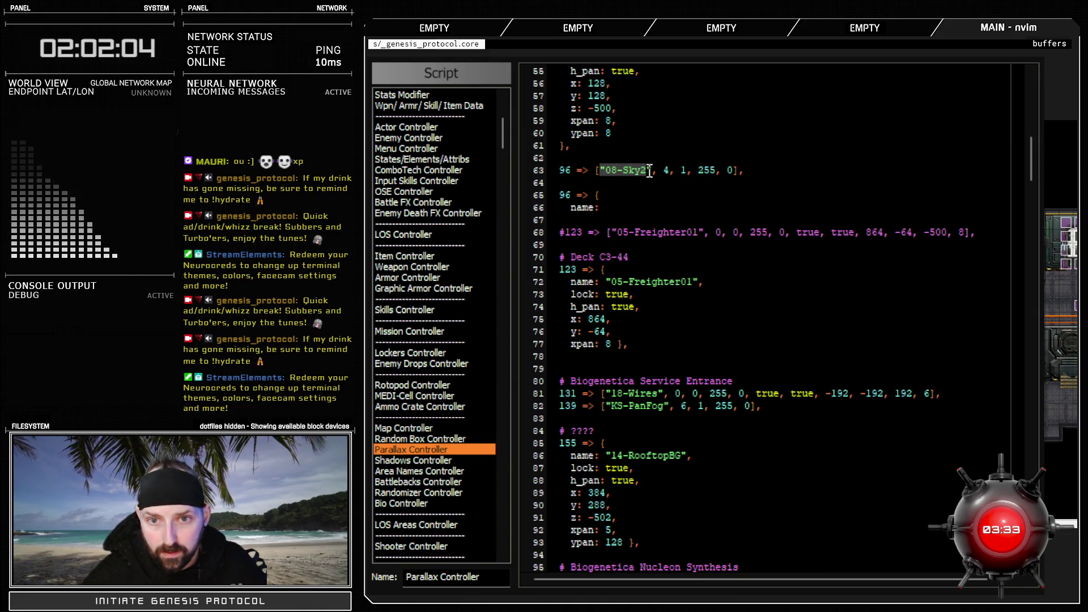
pyautogui.click(628, 210)
pyautogui.middleClick(628, 209)
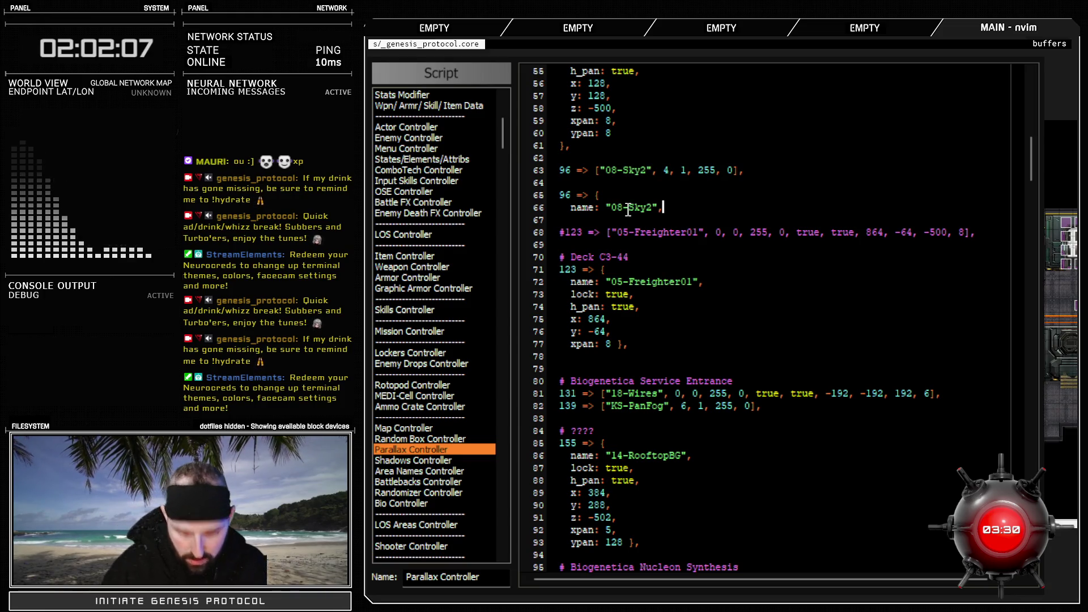
pyautogui.press('Return')
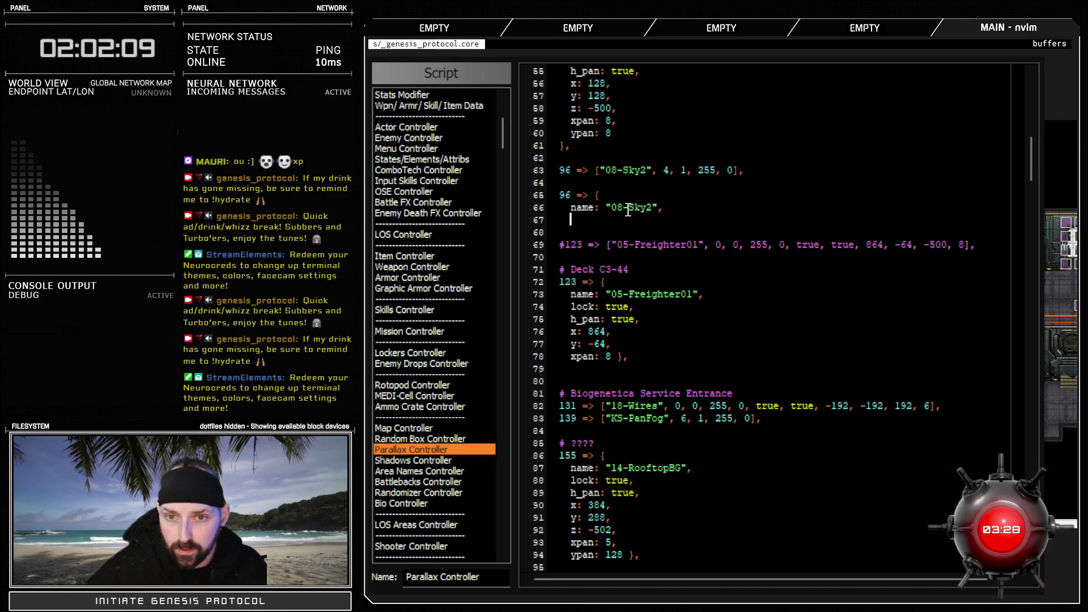
# Add direction: 4 and speed: 1 to the 96 hash, fixing the misspelled speed key
pyautogui.scroll(16, 711, 379)
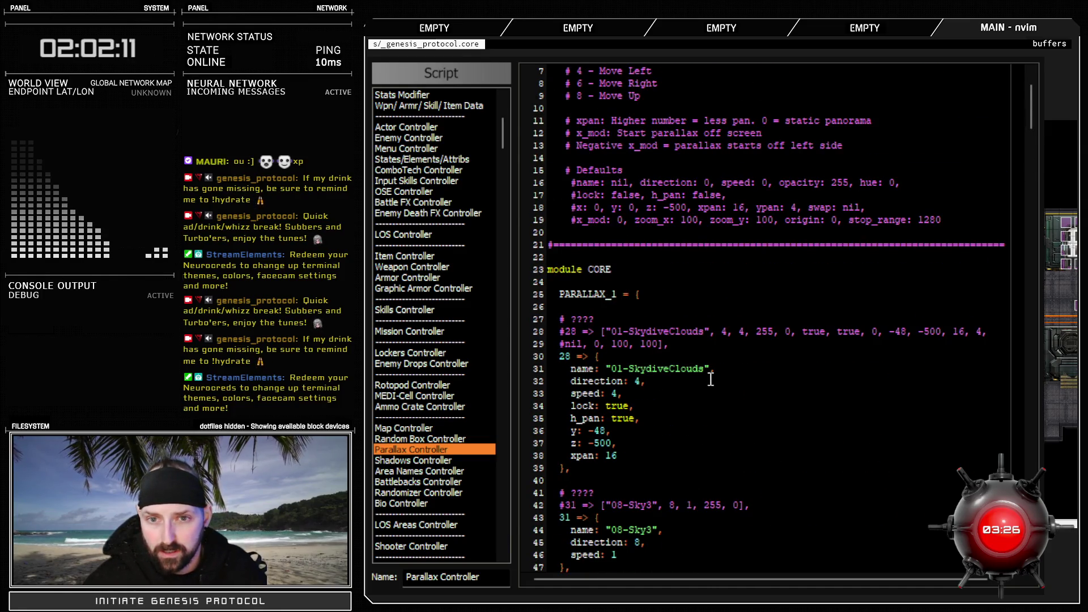
pyautogui.scroll(-12, 711, 379)
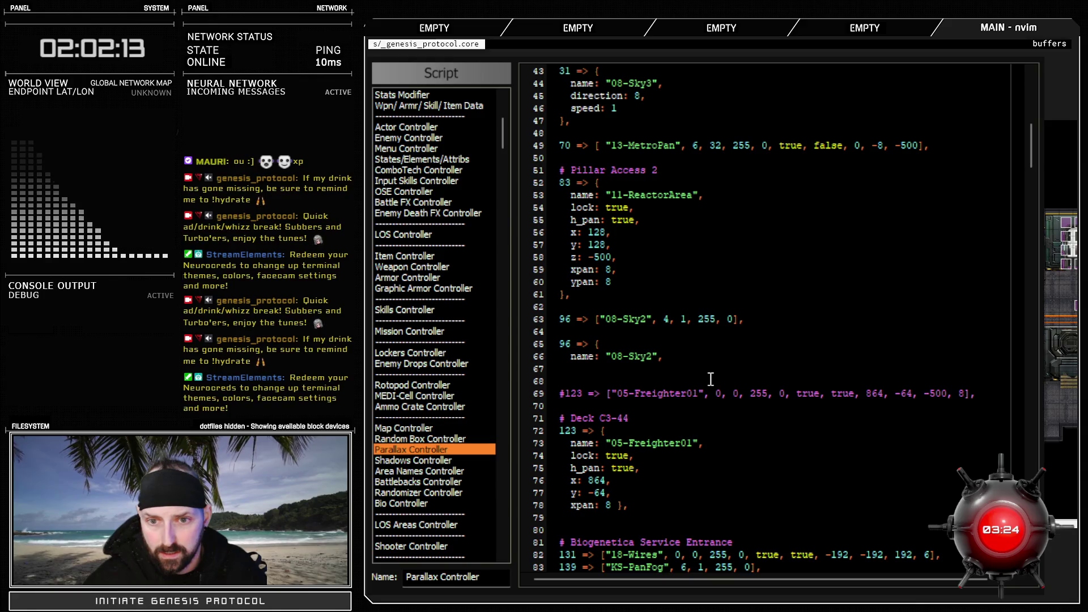
pyautogui.scroll(12, 711, 379)
pyautogui.scroll(-14, 710, 379)
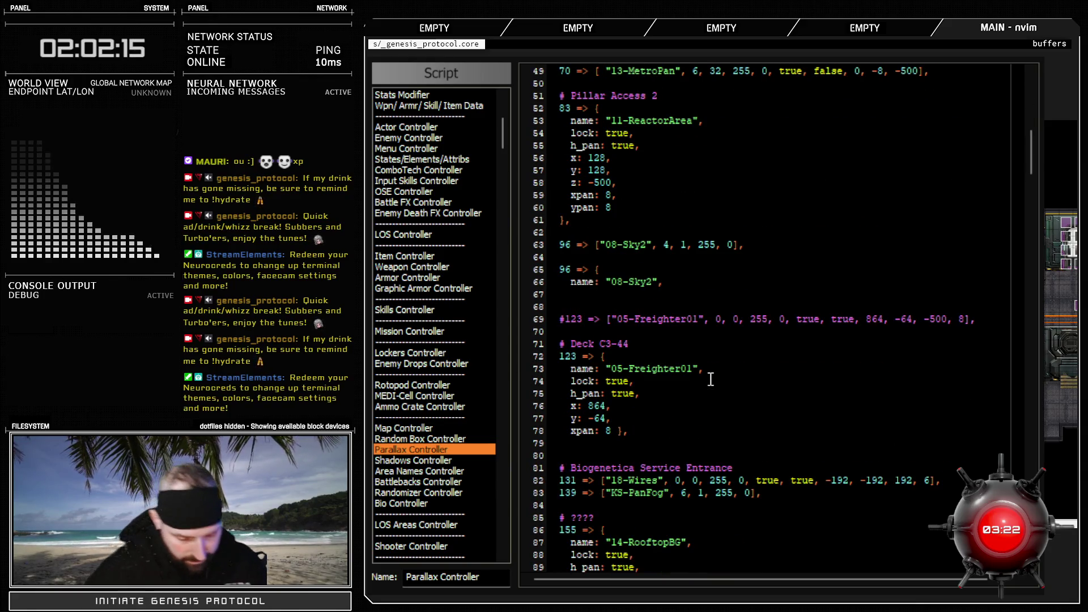
pyautogui.write('direction: ')
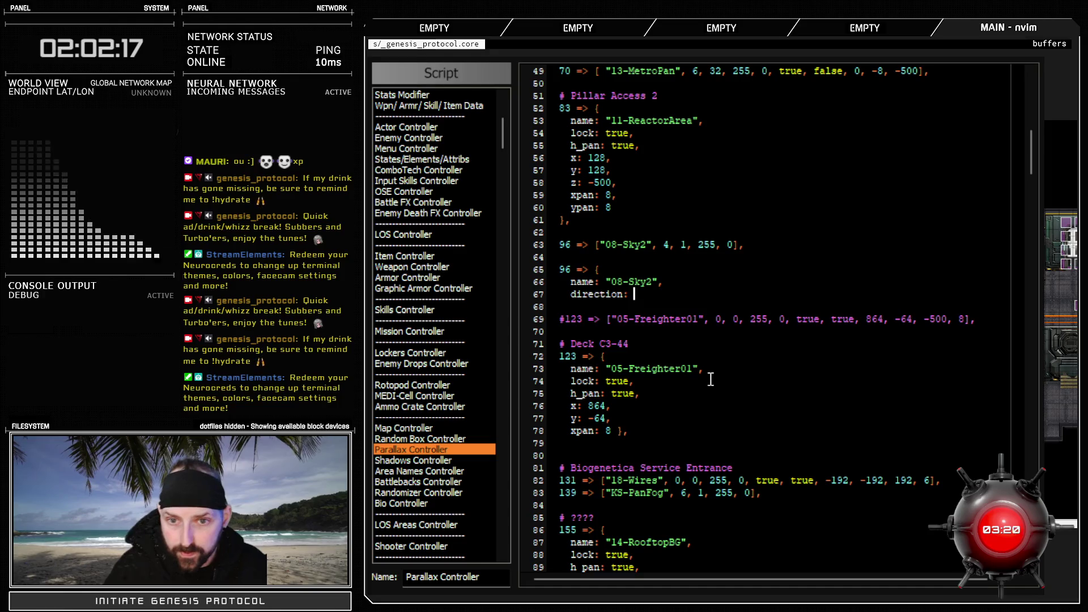
pyautogui.write('4,')
pyautogui.press('Return')
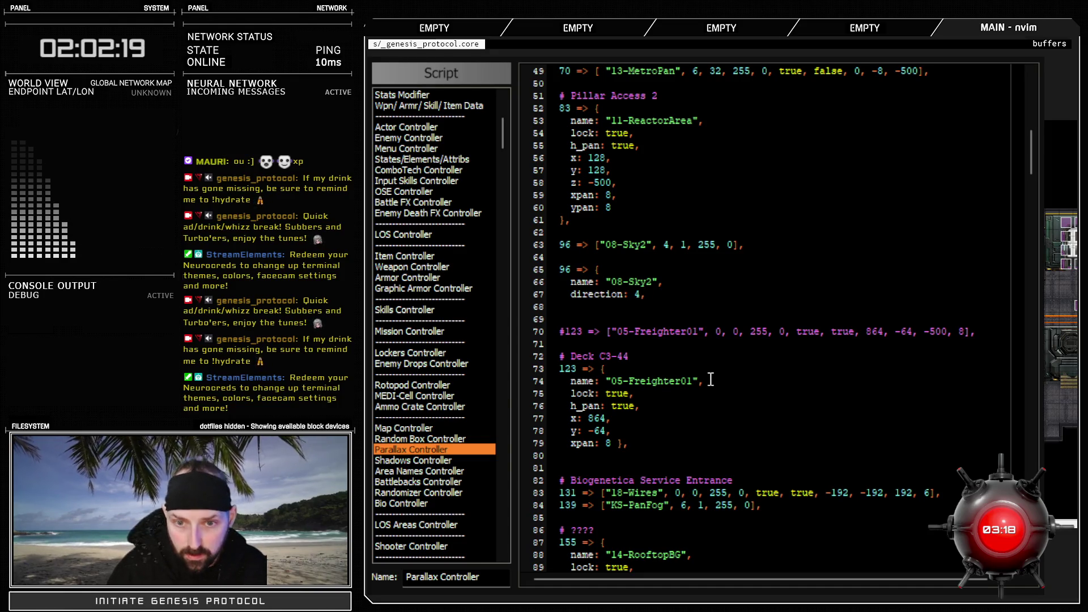
pyautogui.write('spoeed: 1')
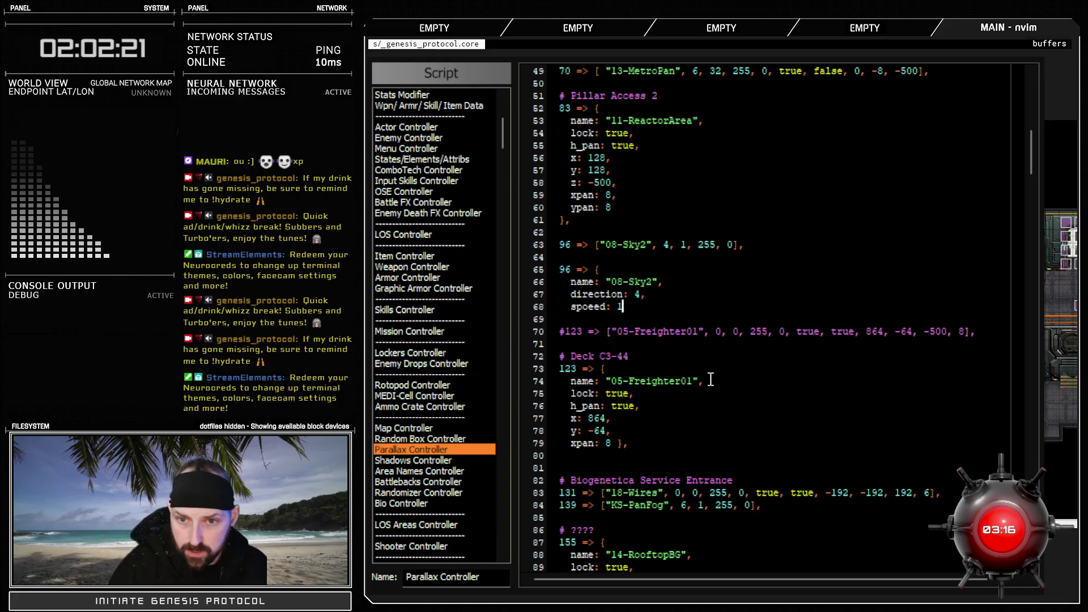
pyautogui.press('BackSpace')
pyautogui.press('BackSpace')
pyautogui.press('BackSpace')
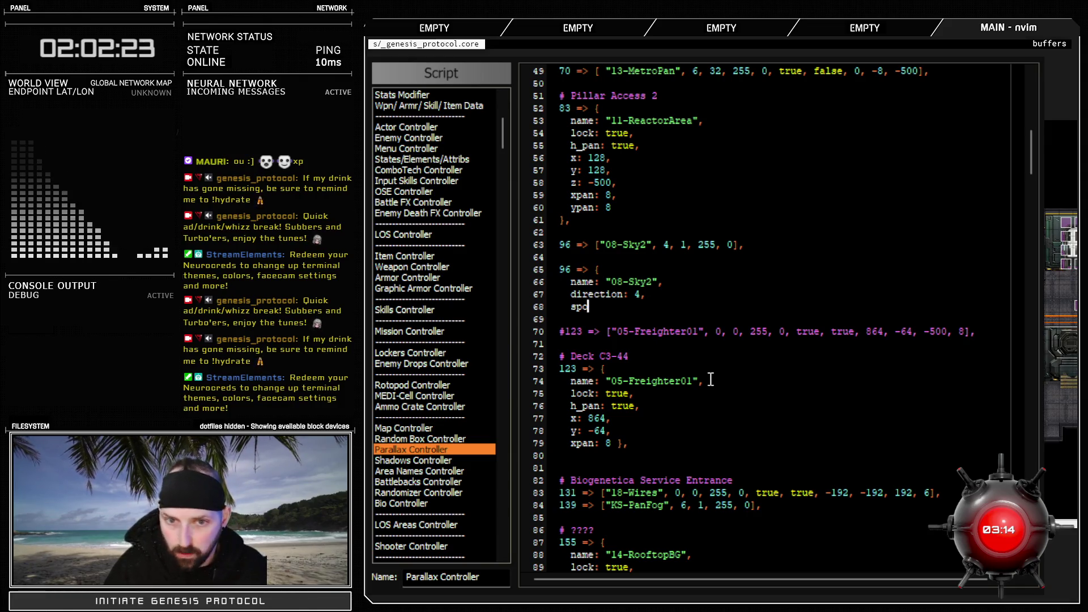
pyautogui.press('BackSpace')
pyautogui.write('eed: 1 },')
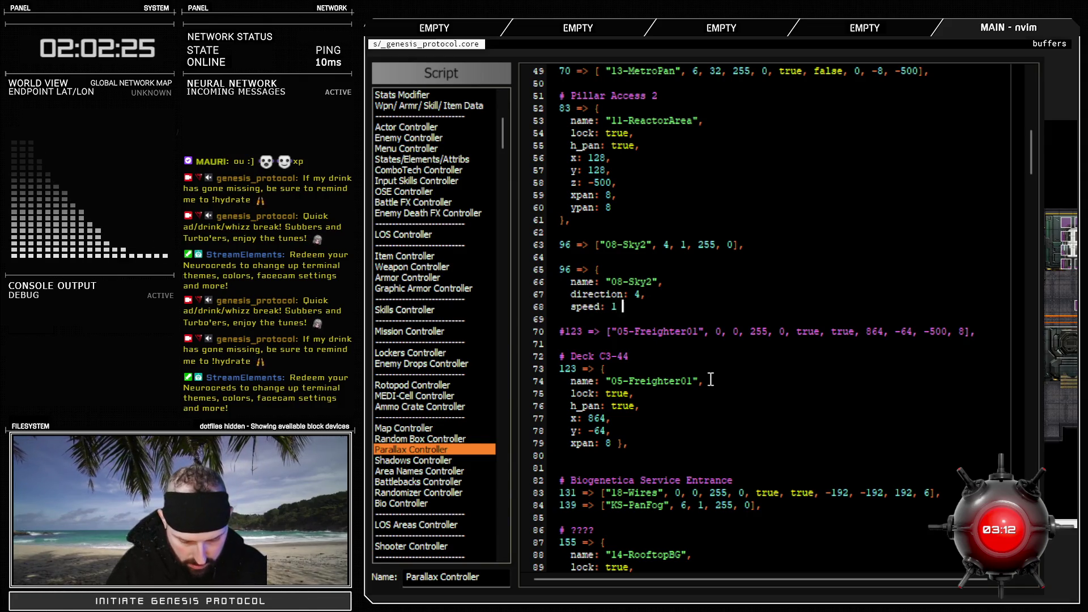
# Comment out the old 96 array line with # and close the Script Editor
pyautogui.click(559, 244)
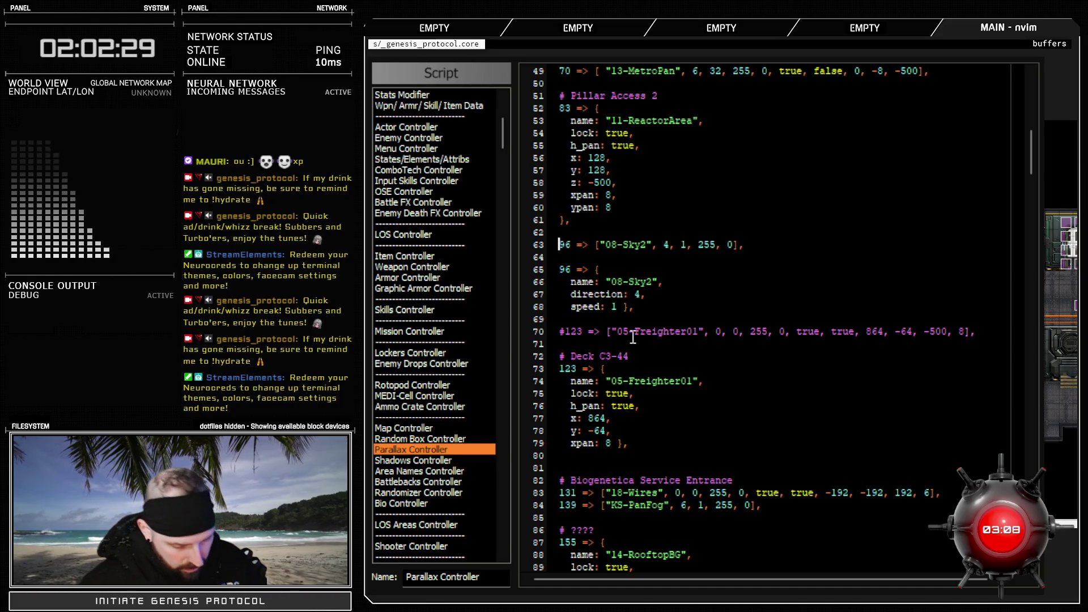
pyautogui.write('#')
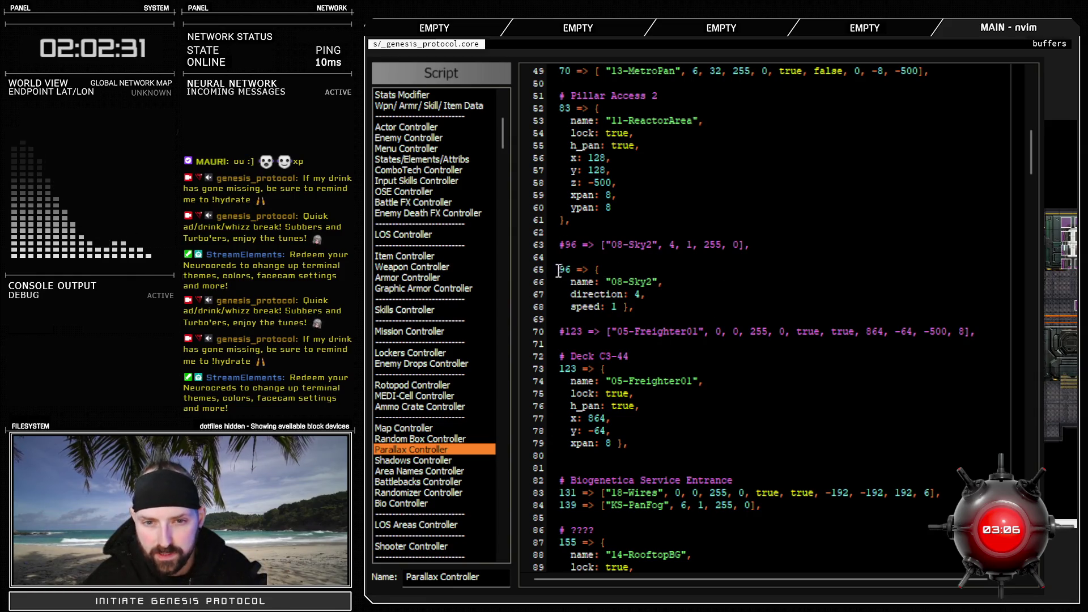
pyautogui.moveTo(586, 270); pyautogui.dragTo(645, 307)
pyautogui.click(645, 307)
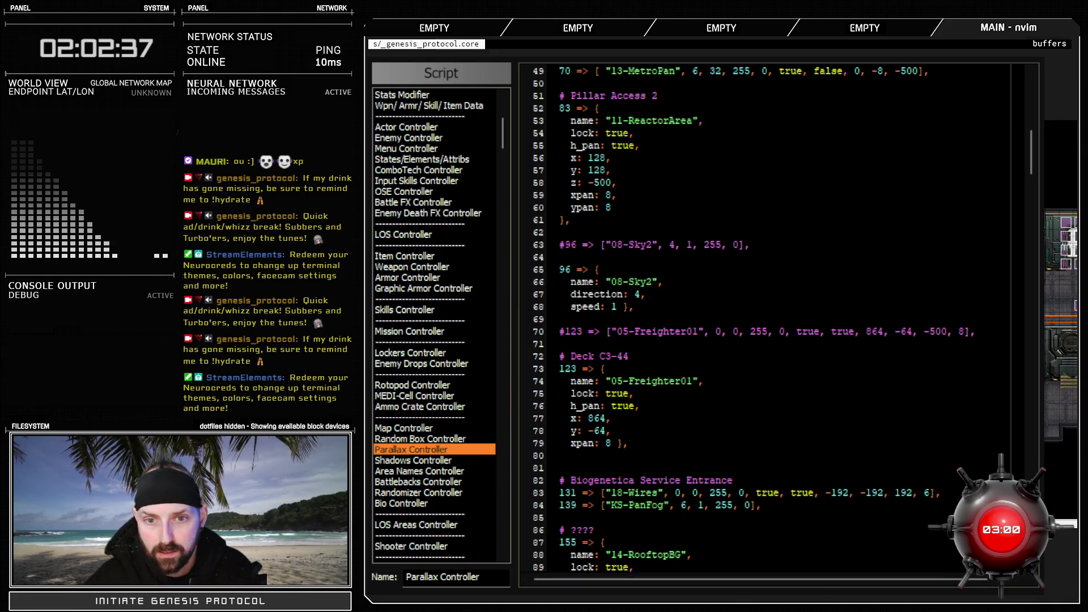
pyautogui.press('Escape')
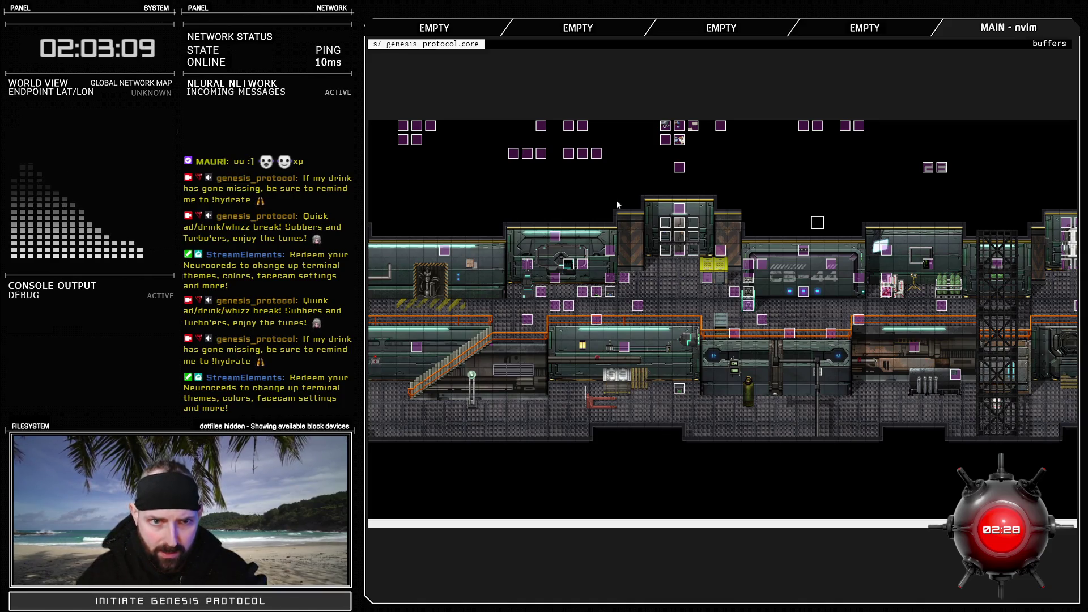
# Select a starting tile on the C3-44 deck map and launch the Genesis Protocol playtest
pyautogui.click(598, 154)
pyautogui.press('Left')
pyautogui.press('Left')
pyautogui.press('Left')
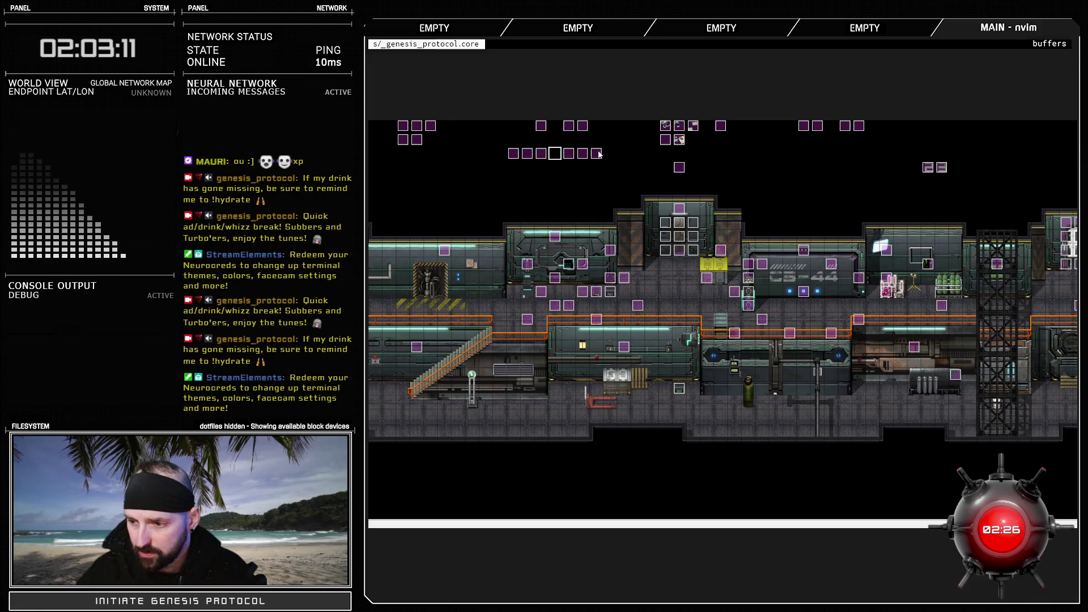
pyautogui.press('Left')
pyautogui.press('Left')
pyautogui.press('Left')
pyautogui.click(430, 126)
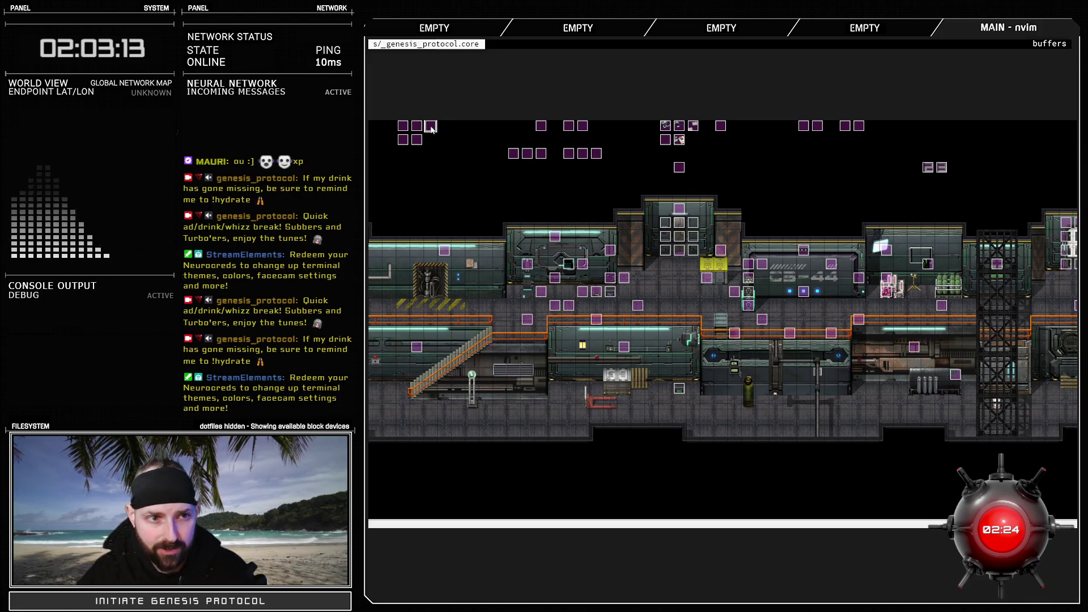
pyautogui.press('Left')
pyautogui.press('Left')
pyautogui.press('Down')
pyautogui.press('Left')
pyautogui.press('Right')
pyautogui.press('Right')
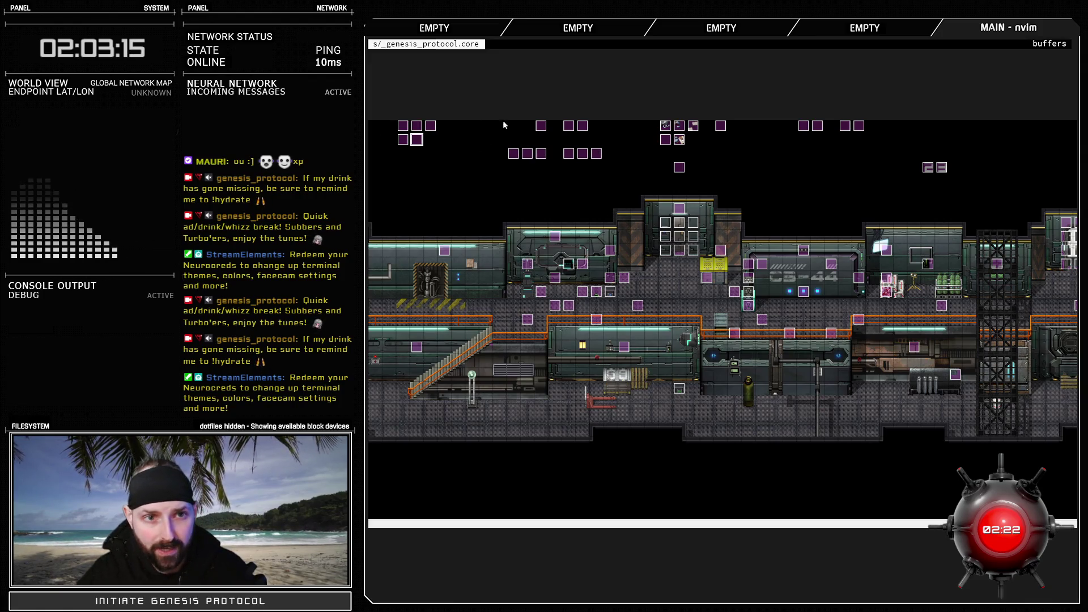
pyautogui.click(542, 126)
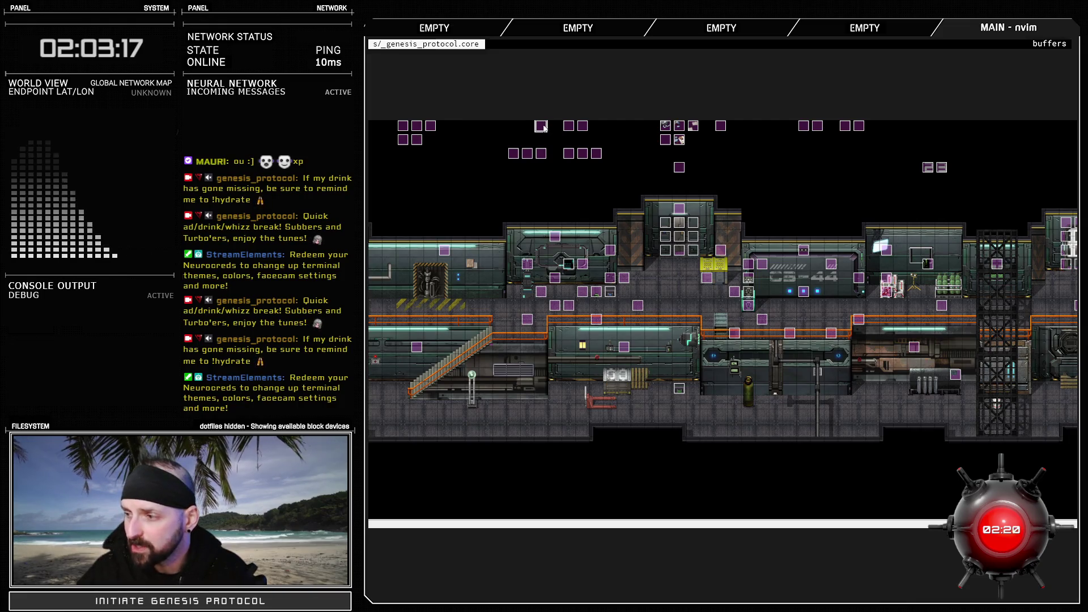
pyautogui.click(459, 169)
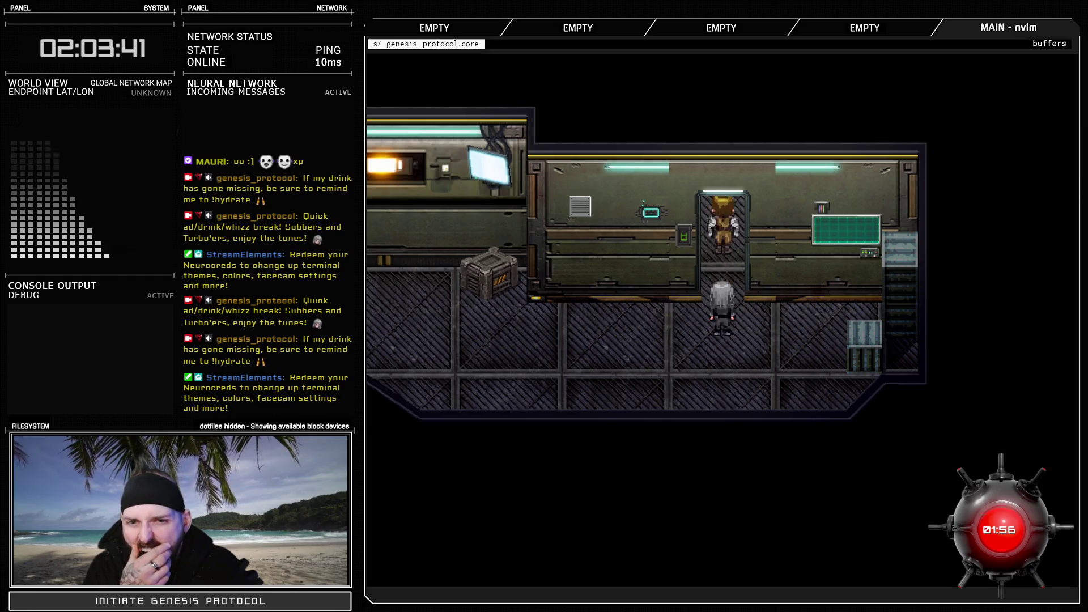
# Walk the player through the doorway and advance Kivos's undocking and airlock dialogue to the follow-us line
pyautogui.press('Up')
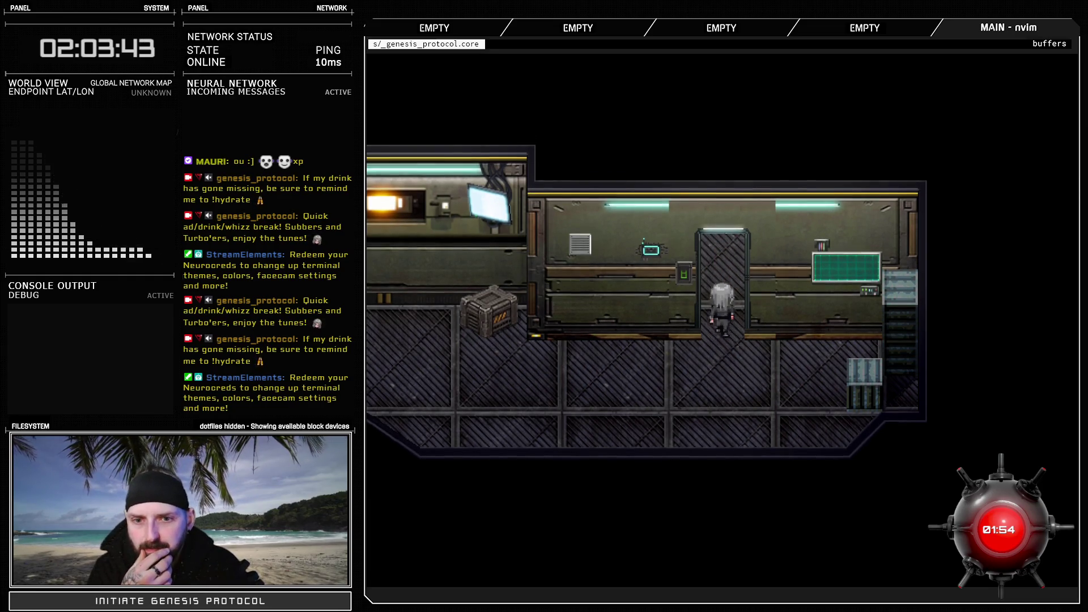
pyautogui.press('Up')
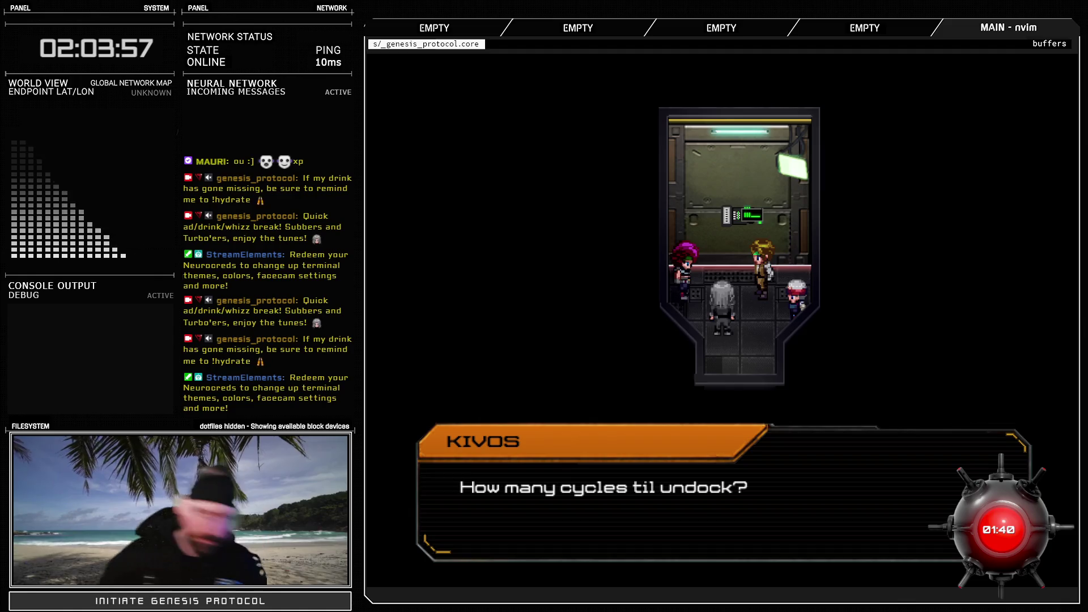
pyautogui.press('Return')
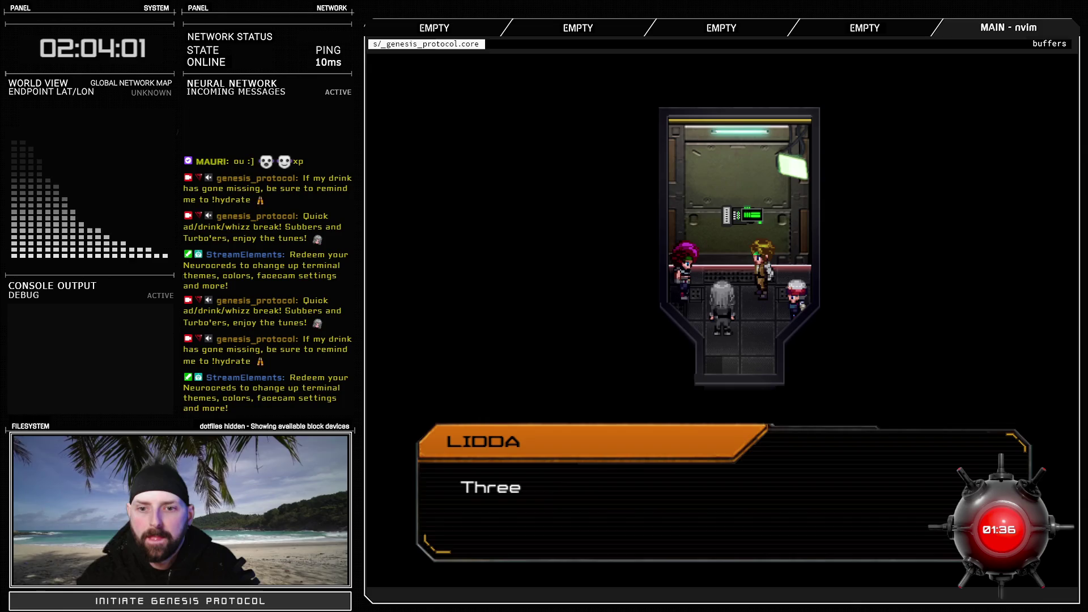
pyautogui.press('Return')
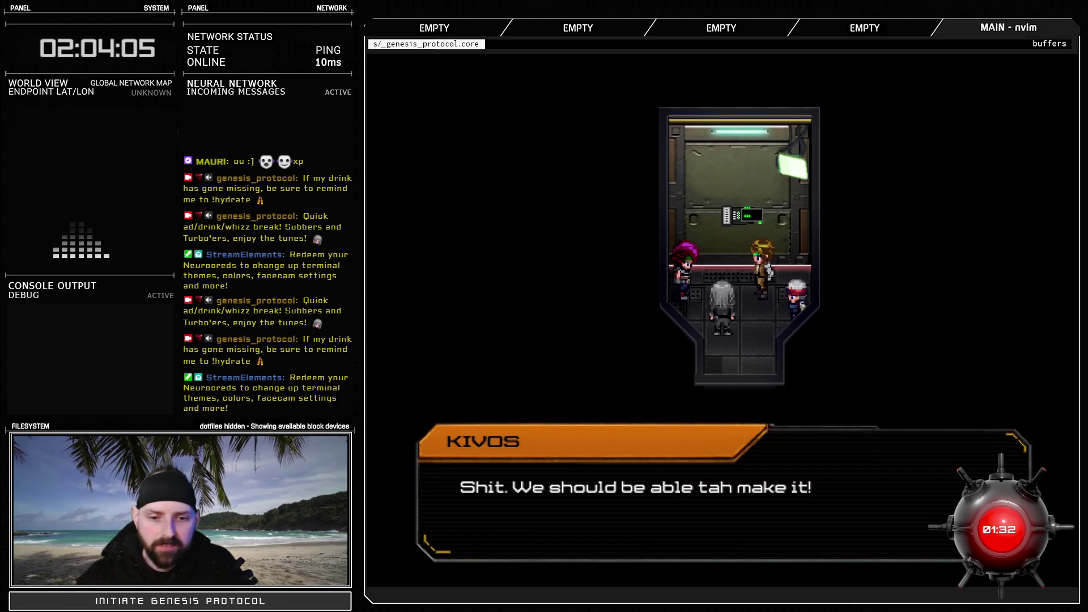
pyautogui.press('Return')
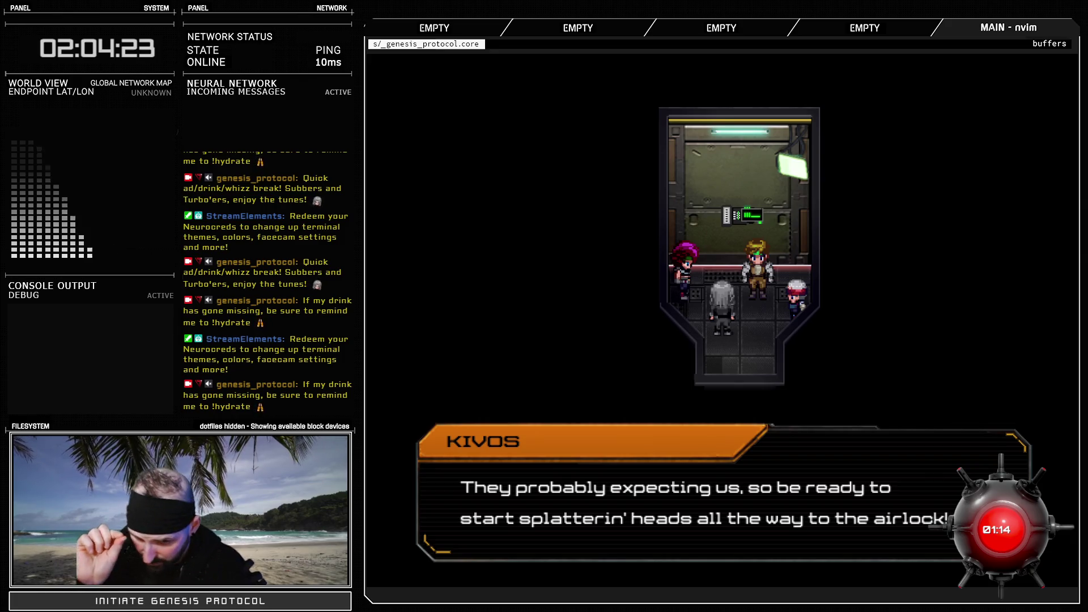
pyautogui.press('Return')
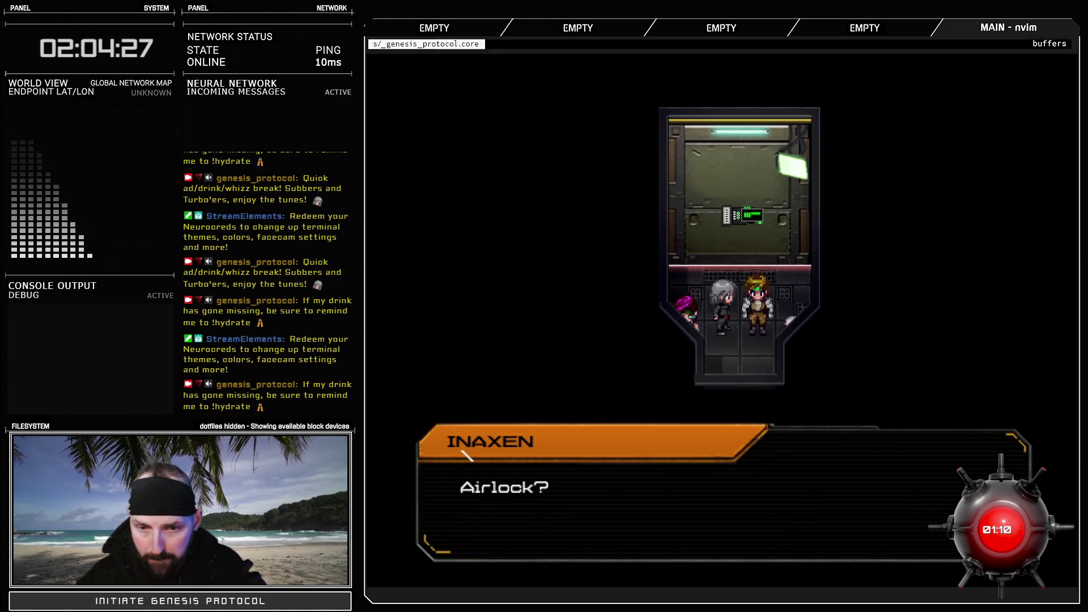
pyautogui.press('Return')
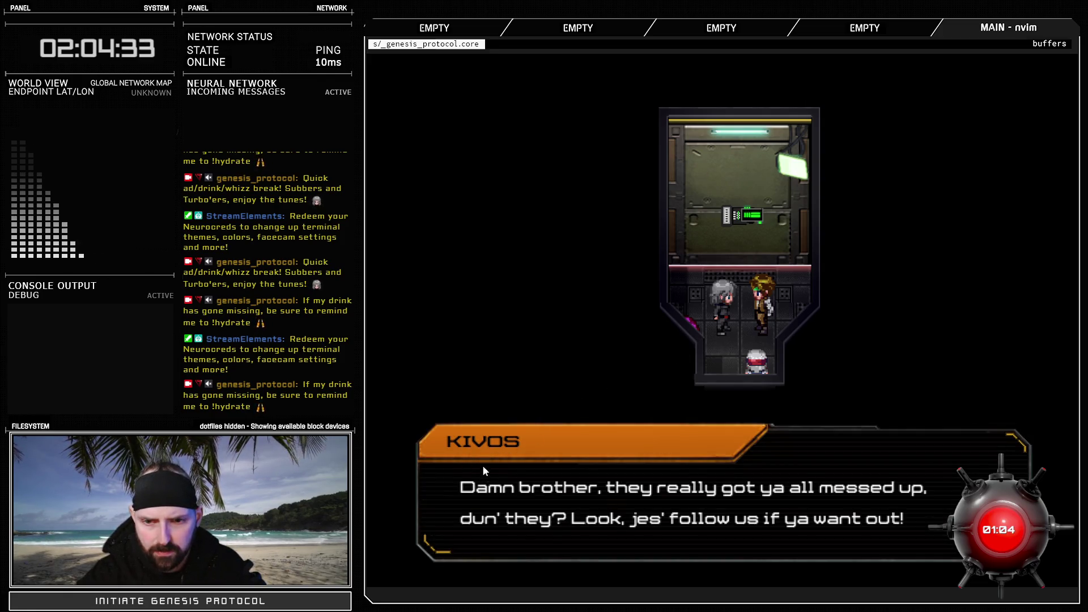
pyautogui.press('Return')
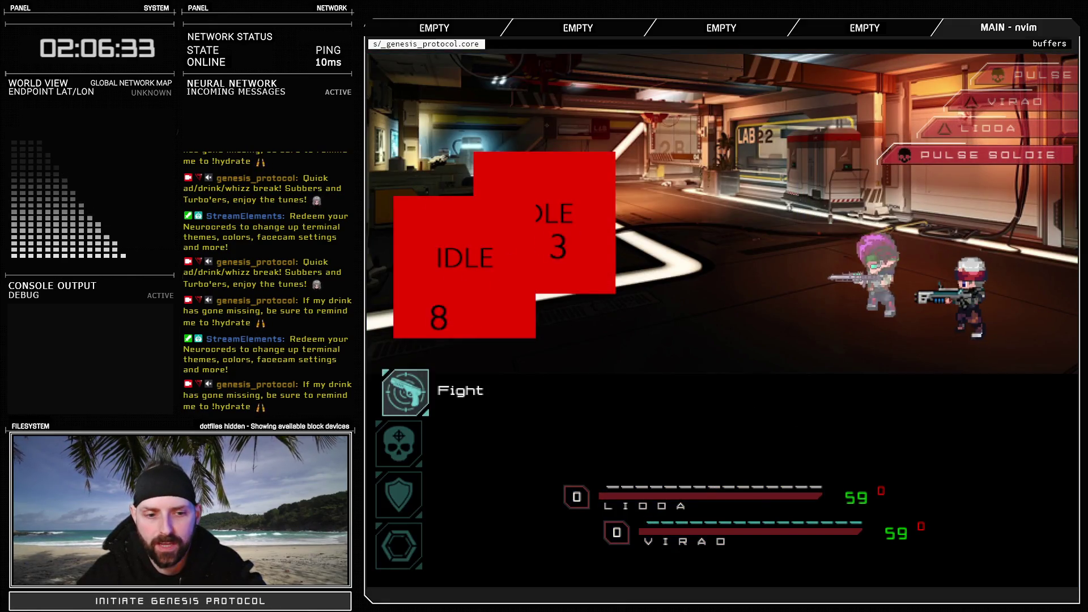
# Attack the Pulse Soldier with Lock N Load, Particle Bolt and Burst Fire skills
pyautogui.press('Down')
pyautogui.press('Return')
pyautogui.press('Escape')
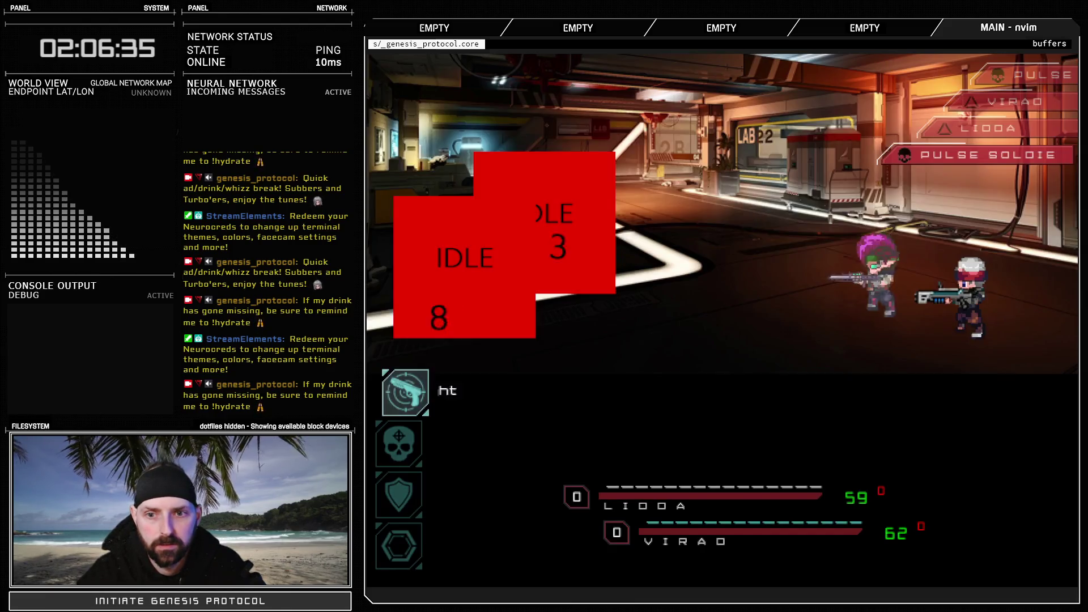
pyautogui.press('Down')
pyautogui.press('Return')
pyautogui.press('Down')
pyautogui.press('Return')
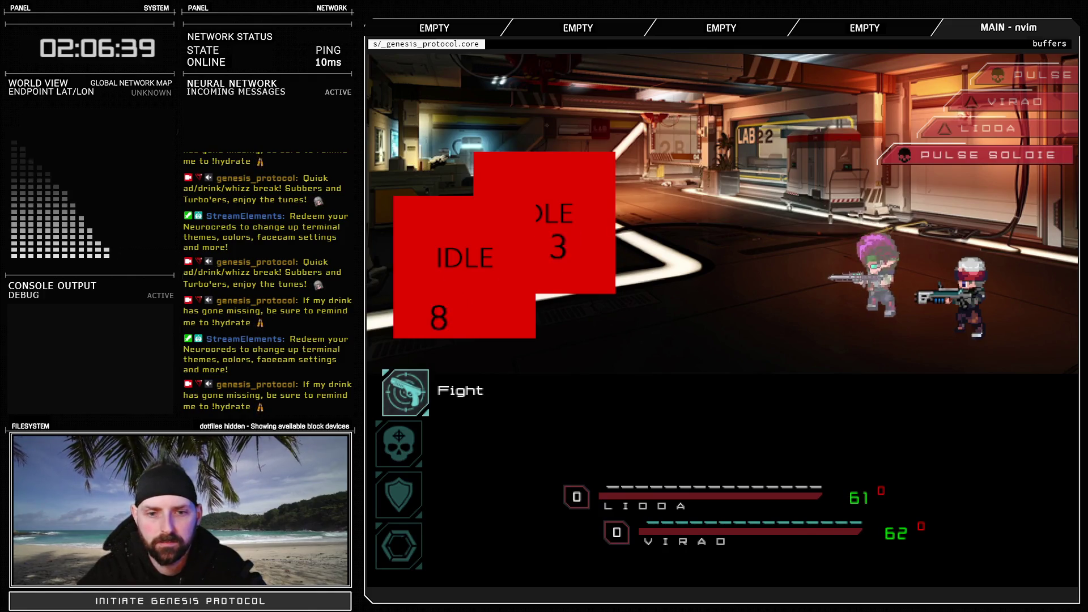
pyautogui.press('Down')
pyautogui.press('Return')
pyautogui.press('Down')
pyautogui.press('Return')
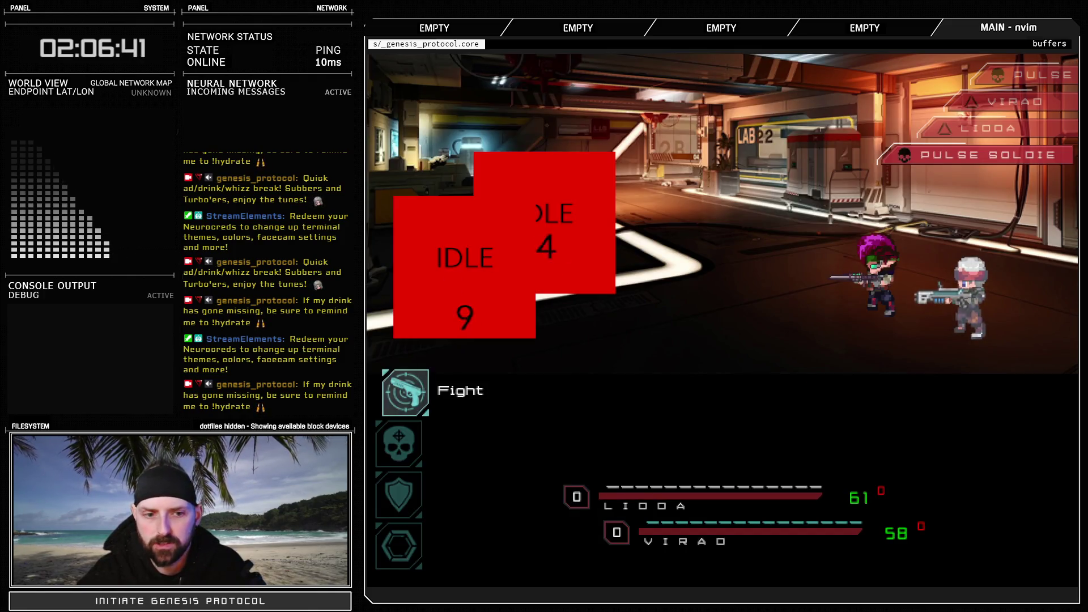
pyautogui.press('Return')
pyautogui.press('Down')
pyautogui.press('Return')
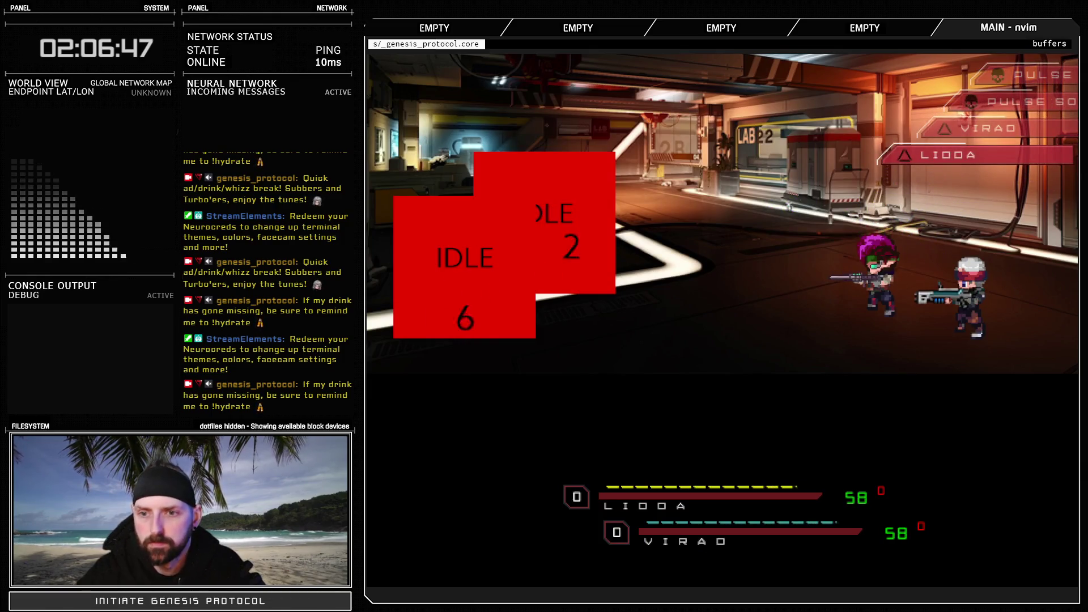
pyautogui.press('Return')
pyautogui.press('Return')
pyautogui.press('Return')
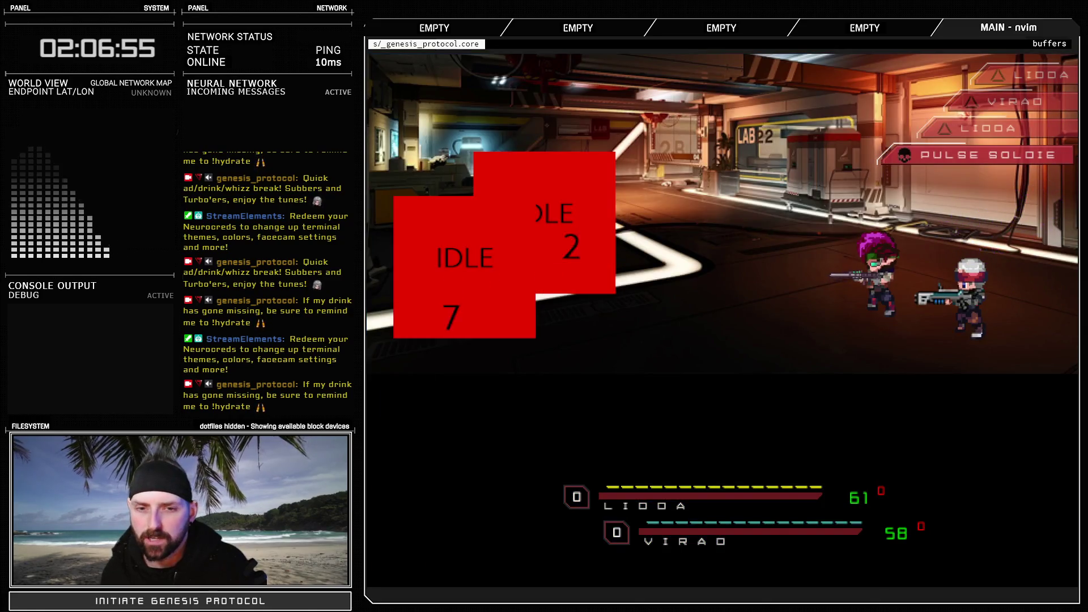
# Throw a Flashbang from the item list at the Pulse Soldier
pyautogui.press('Down')
pyautogui.press('Down')
pyautogui.press('Down')
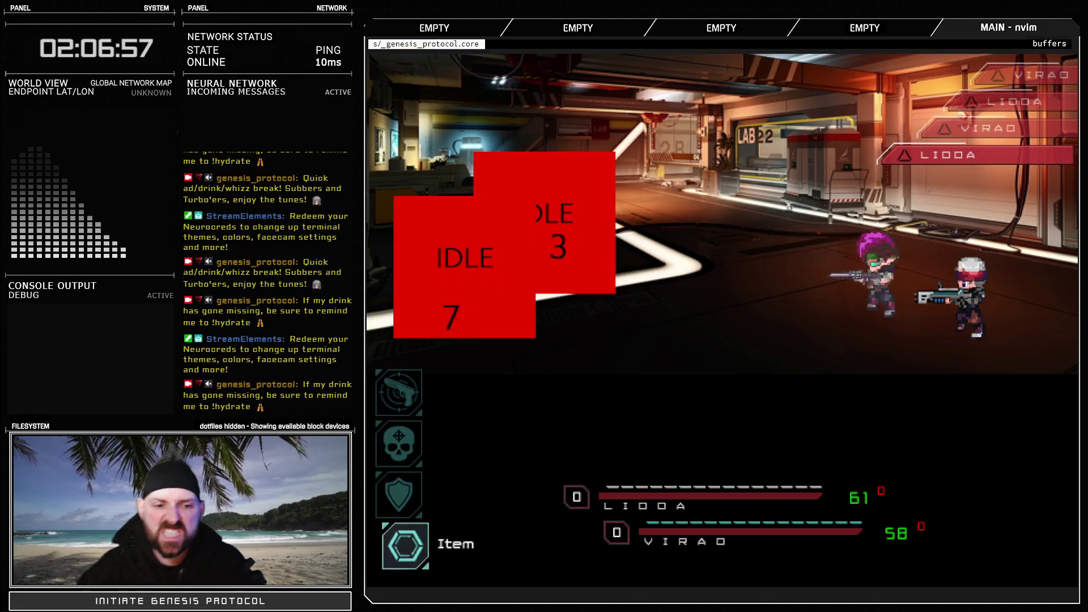
pyautogui.press('Return')
pyautogui.press('Down')
pyautogui.press('Up')
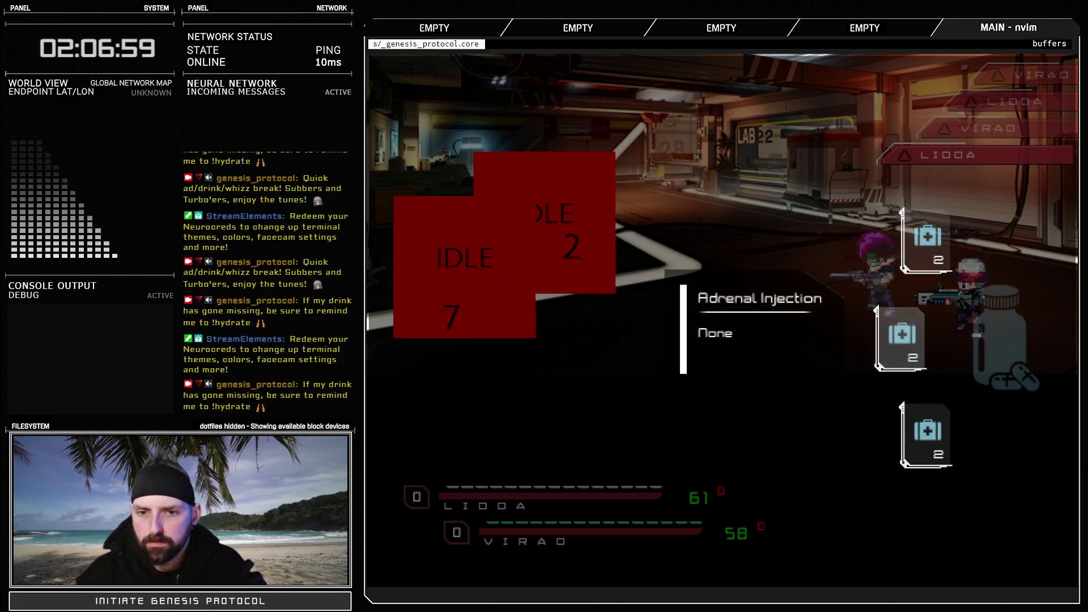
pyautogui.press('Down')
pyautogui.press('Escape')
pyautogui.press('Down')
pyautogui.press('Down')
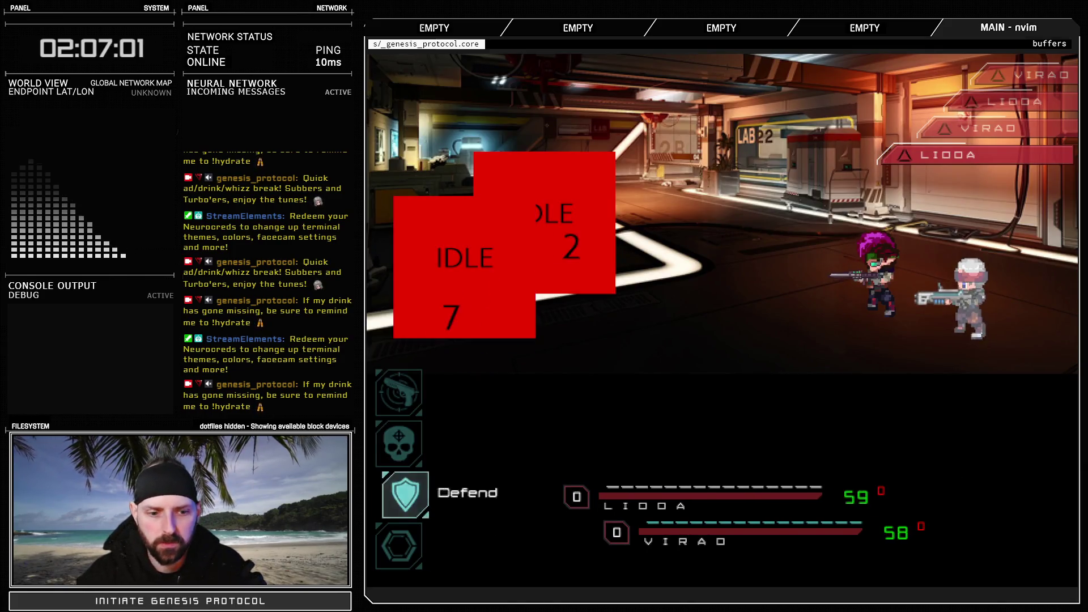
pyautogui.press('Down')
pyautogui.press('Return')
pyautogui.press('Down')
pyautogui.press('Return')
pyautogui.press('Return')
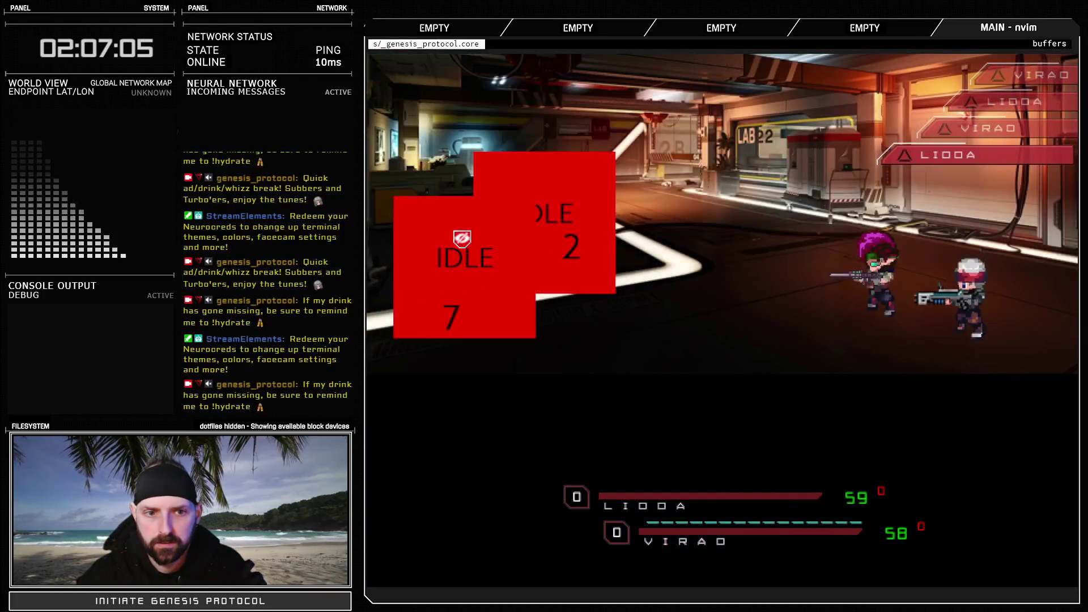
# Open the item list at Adrenal Injection on the next turn
pyautogui.press('Down')
pyautogui.press('Down')
pyautogui.press('Down')
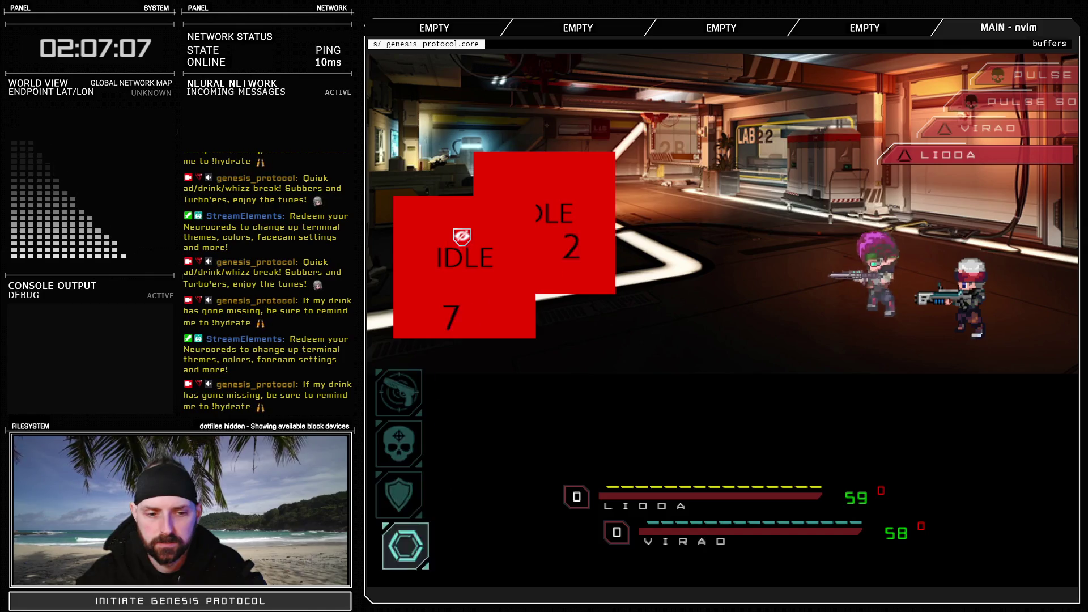
pyautogui.press('Return')
pyautogui.press('Return')
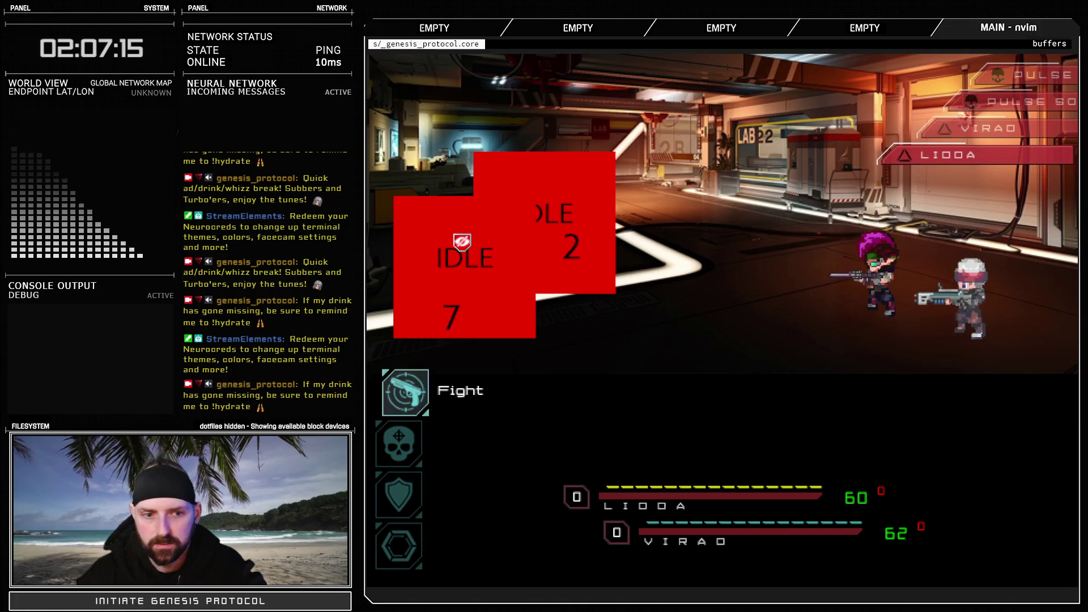
pyautogui.press('Down')
pyautogui.press('Down')
pyautogui.press('Return')
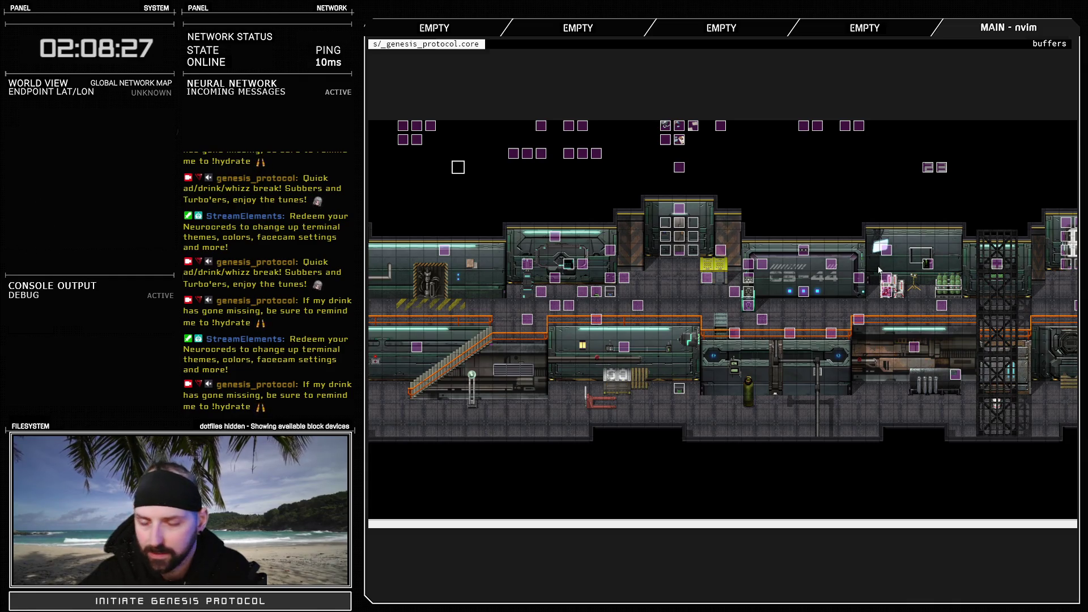
pyautogui.click(776, 195)
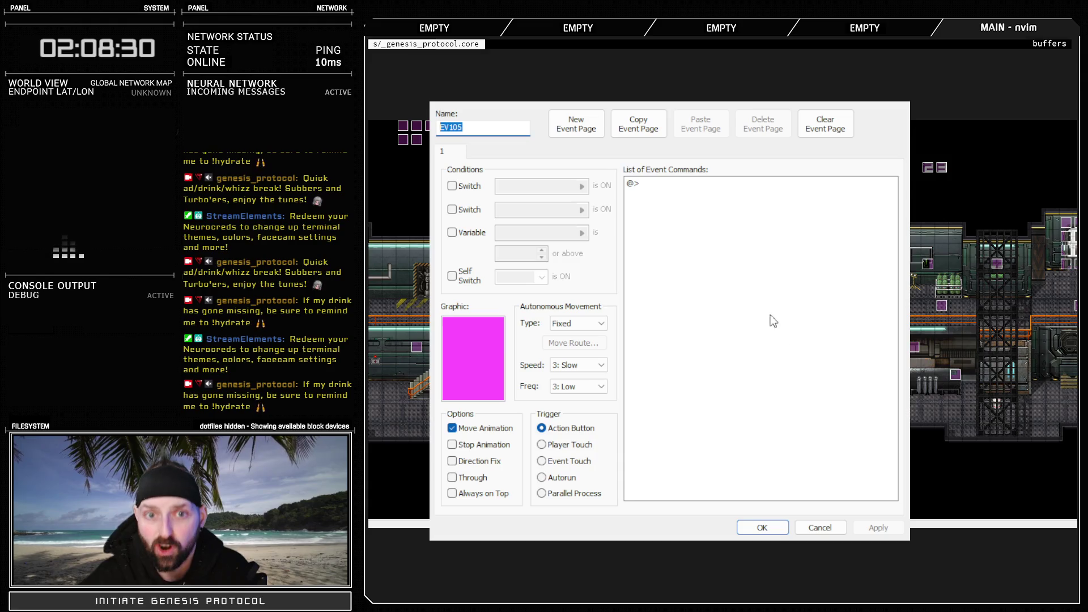
pyautogui.doubleClick(776, 195)
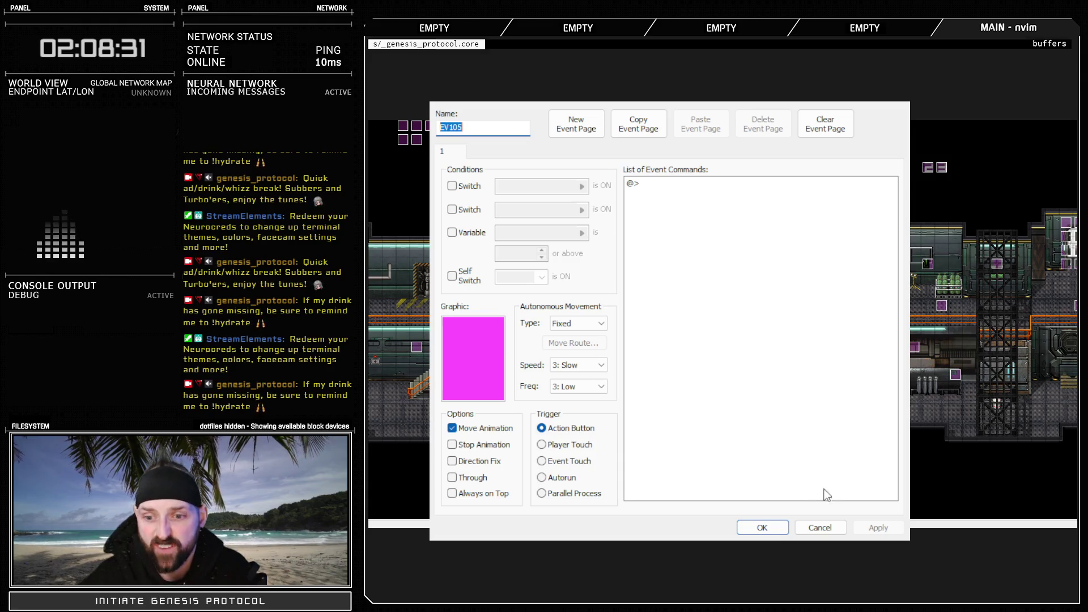
pyautogui.click(821, 530)
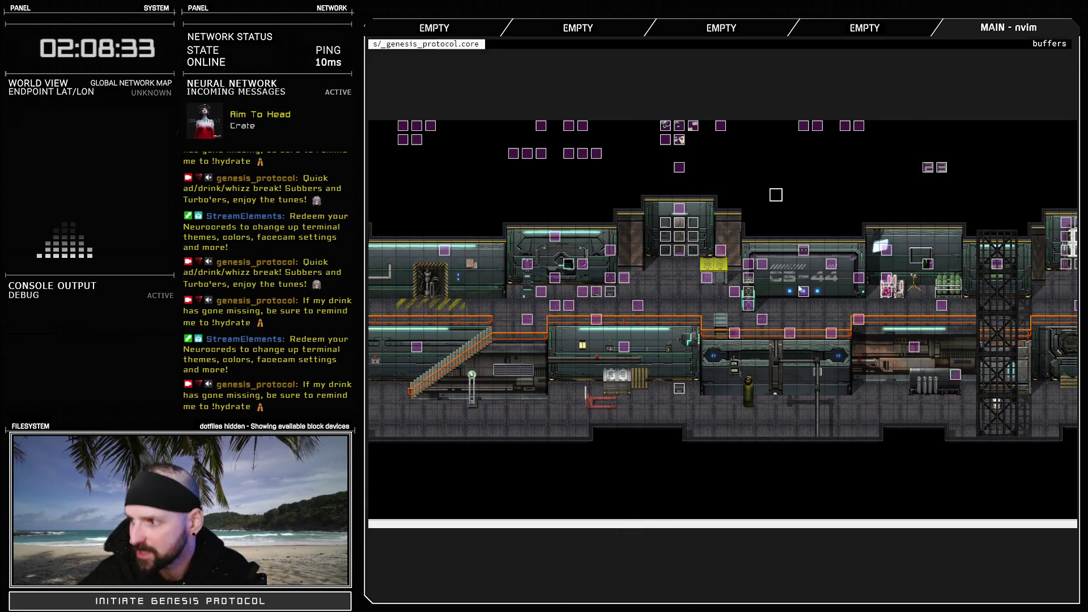